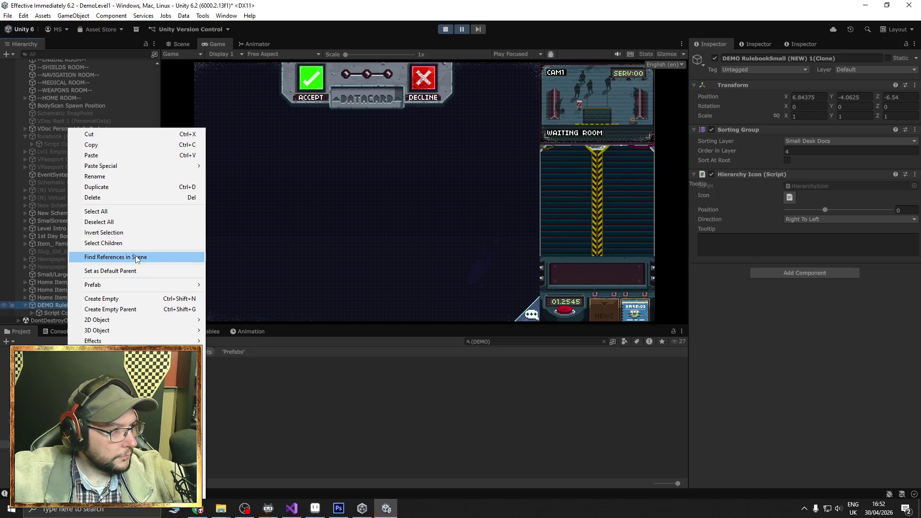
- Select the rulebook clone in the Hierarchy and search the Project for 'DEMO Rulebook'
click(318, 392)
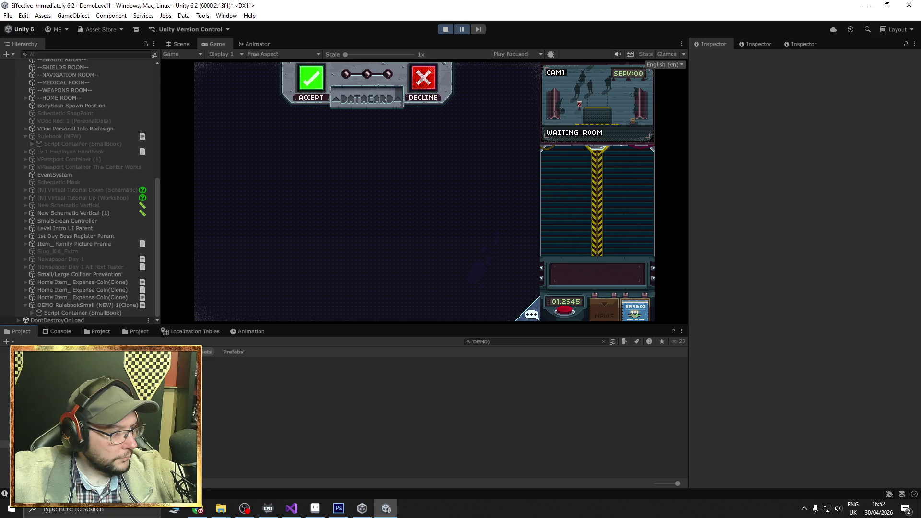
click(59, 306)
click(503, 341)
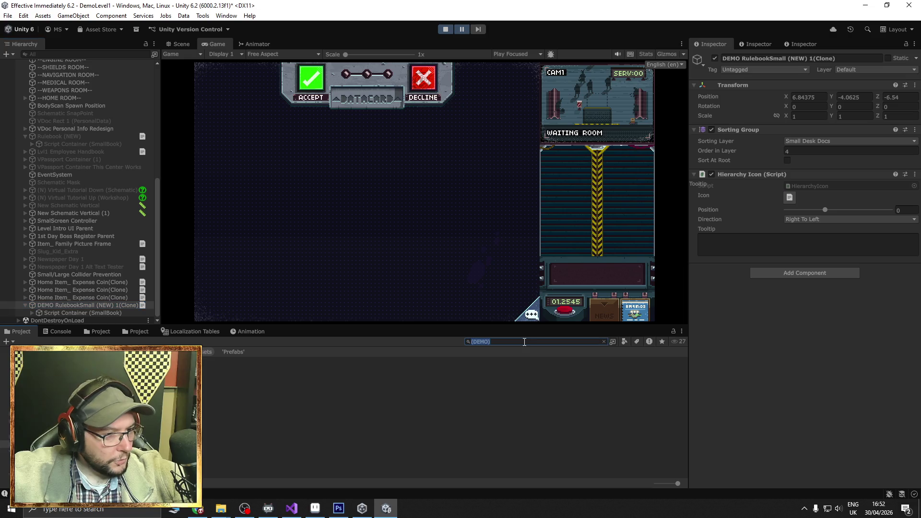
text(DEMO Rulebook)
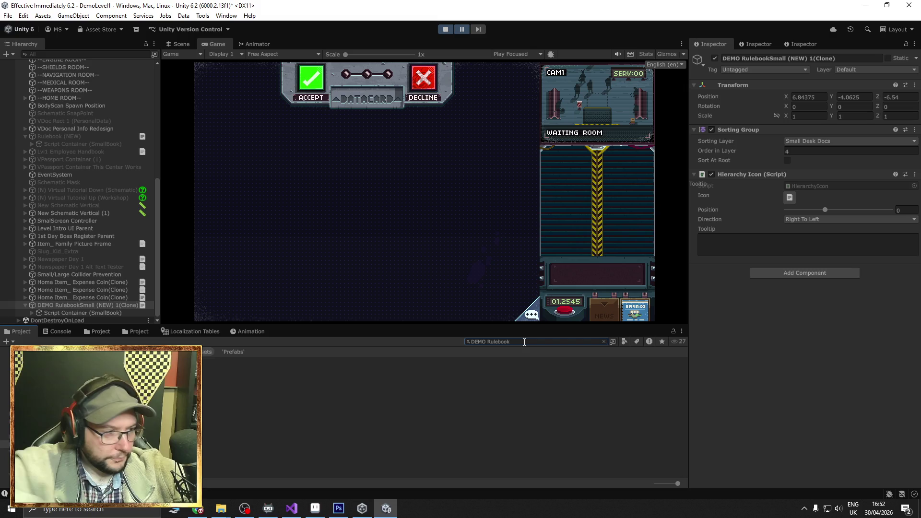
- Select the DEMO RulebookSmall (NEW) 1 prefab, clear the search, and exit play mode
click(231, 383)
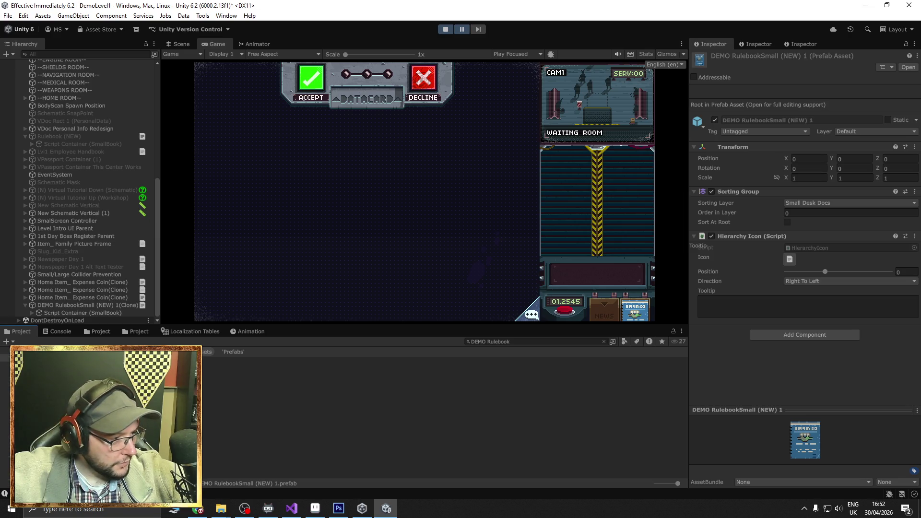
key(Escape)
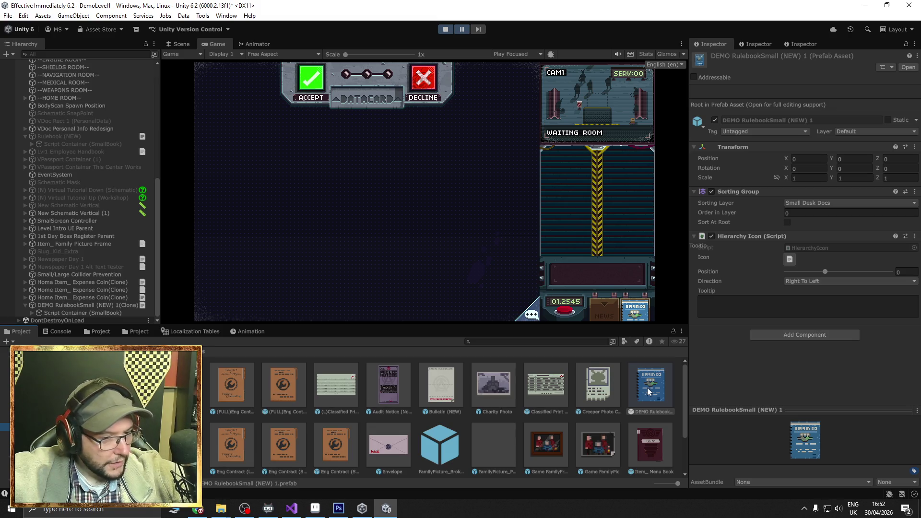
click(446, 29)
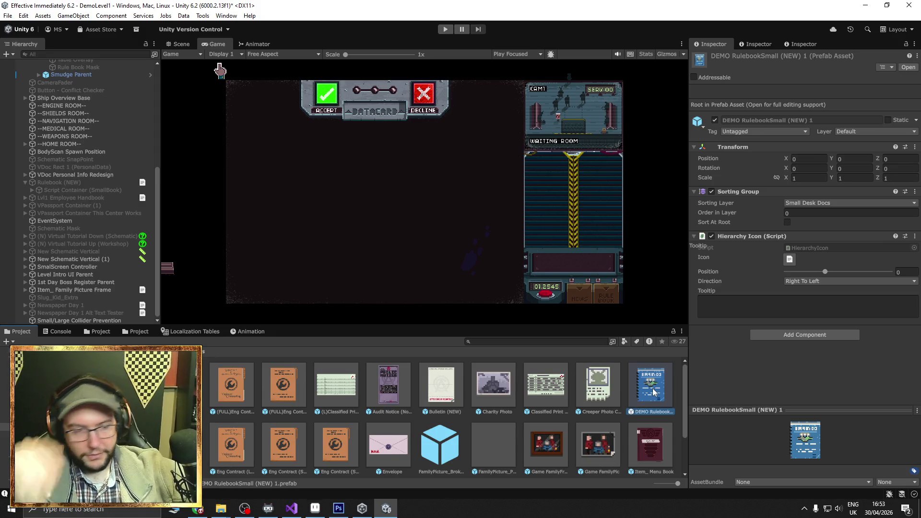
- Open the rulebook prefab for editing in the Scene view and center it
double_click(651, 391)
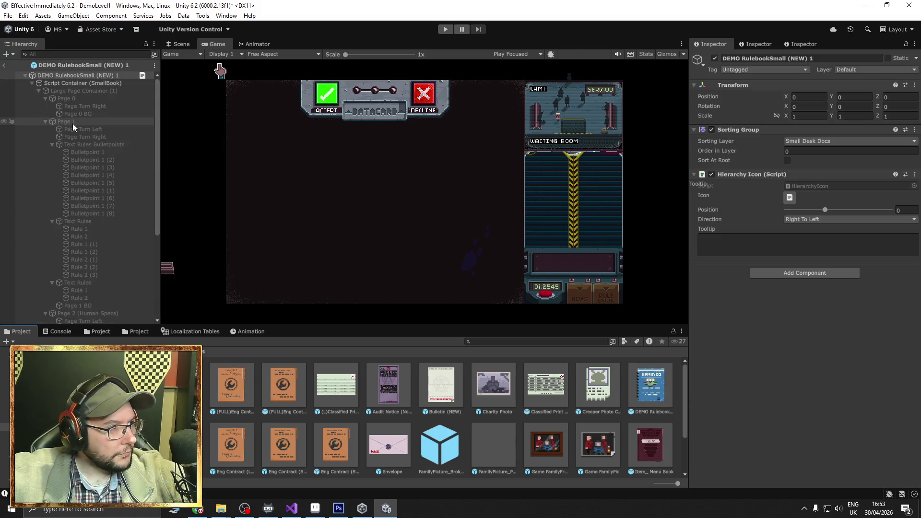
click(178, 44)
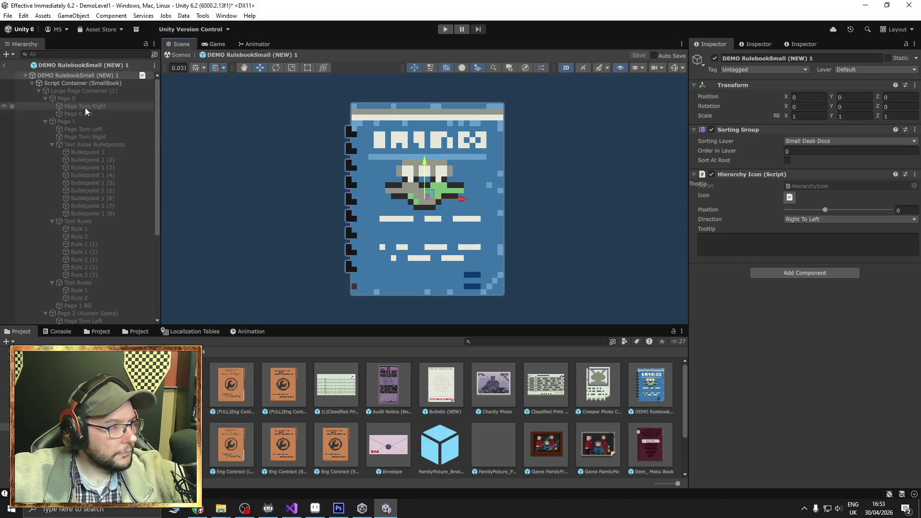
scroll(219, 154, down, 3)
drag(230, 160, 350, 182)
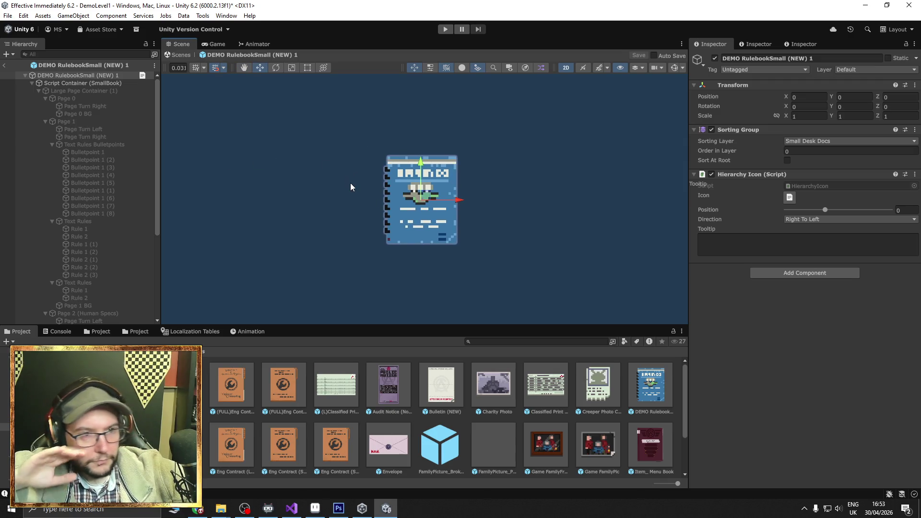
- Activate Large Page Container (1) and Page 1, and deactivate Page 0
click(87, 90)
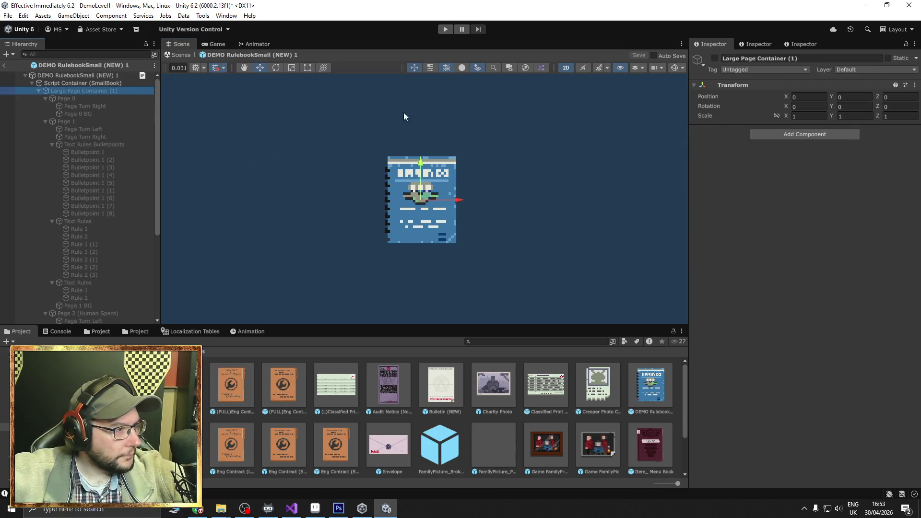
click(715, 59)
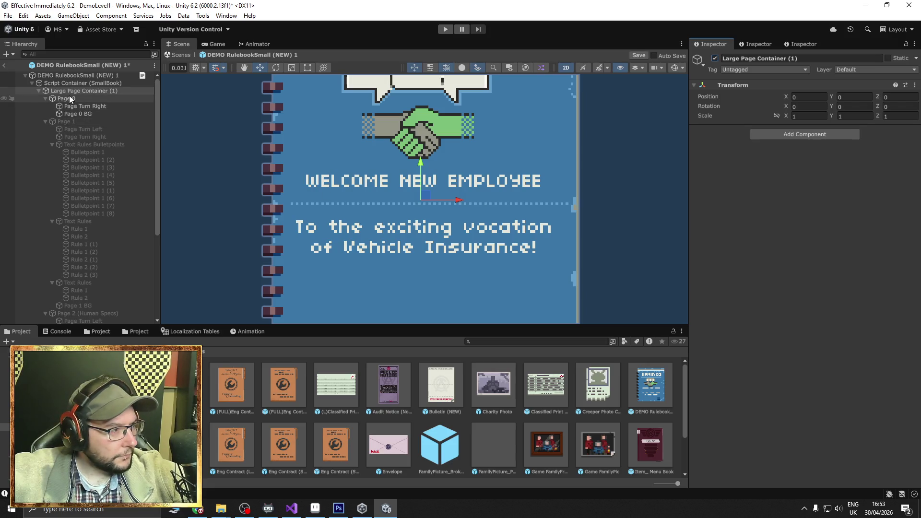
click(66, 99)
click(715, 59)
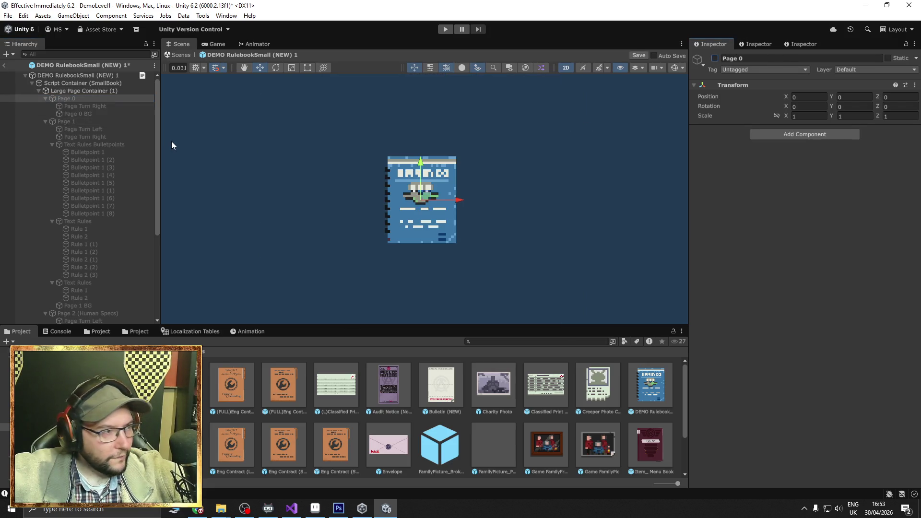
click(65, 121)
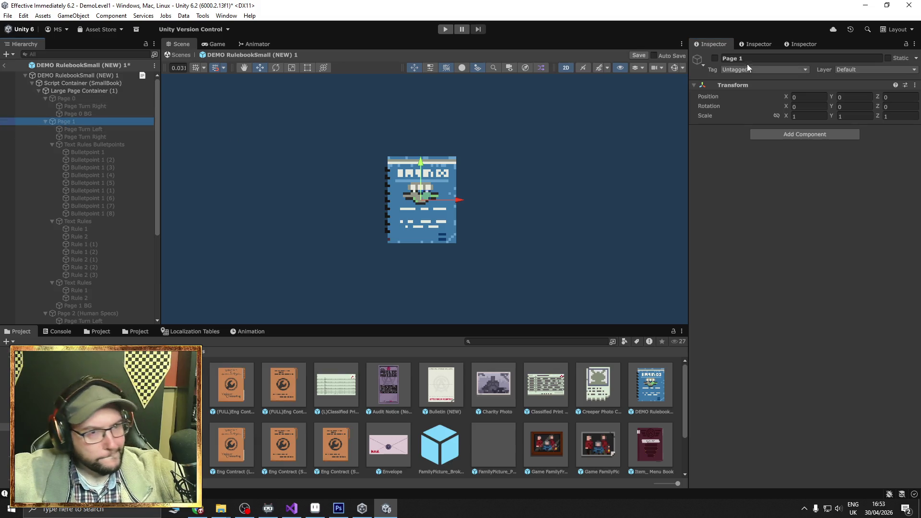
click(714, 58)
scroll(319, 196, down, 4)
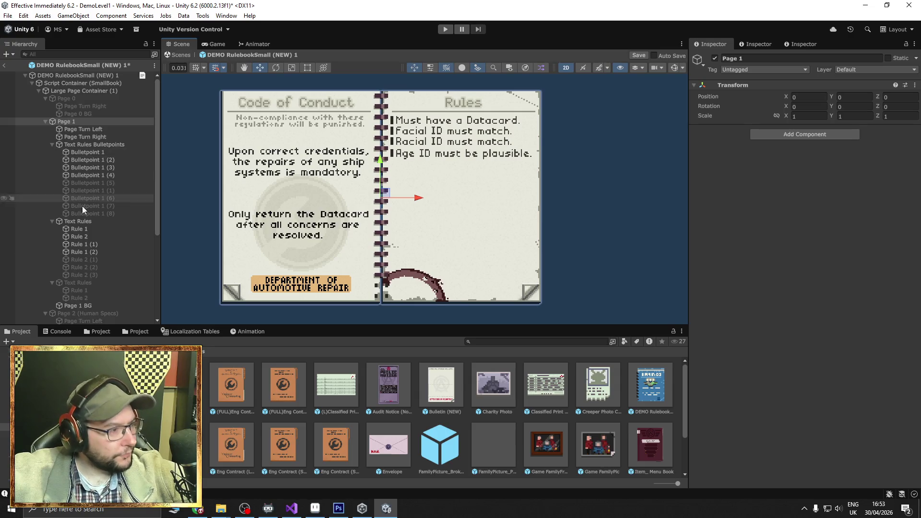
- Assign the BMmini_Custom SDF font to all seven Rule text objects on Page 1
click(85, 228)
shift+click(88, 275)
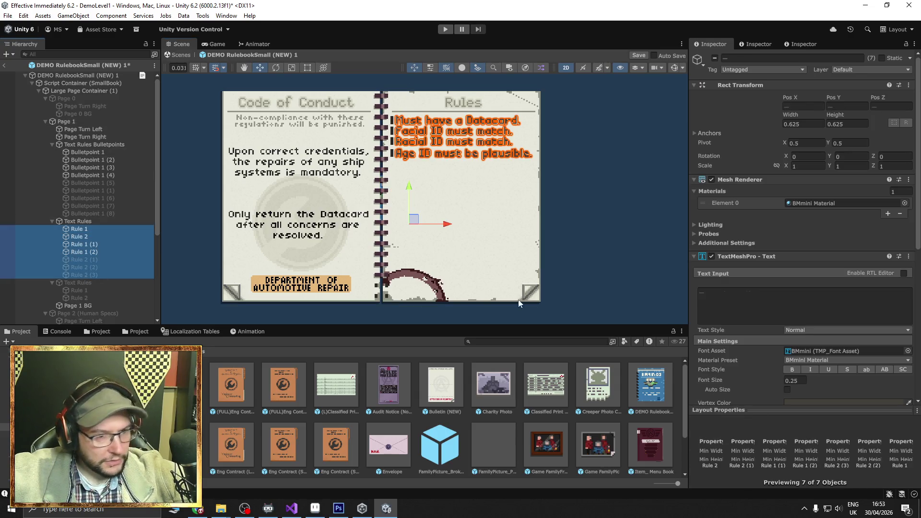
click(822, 351)
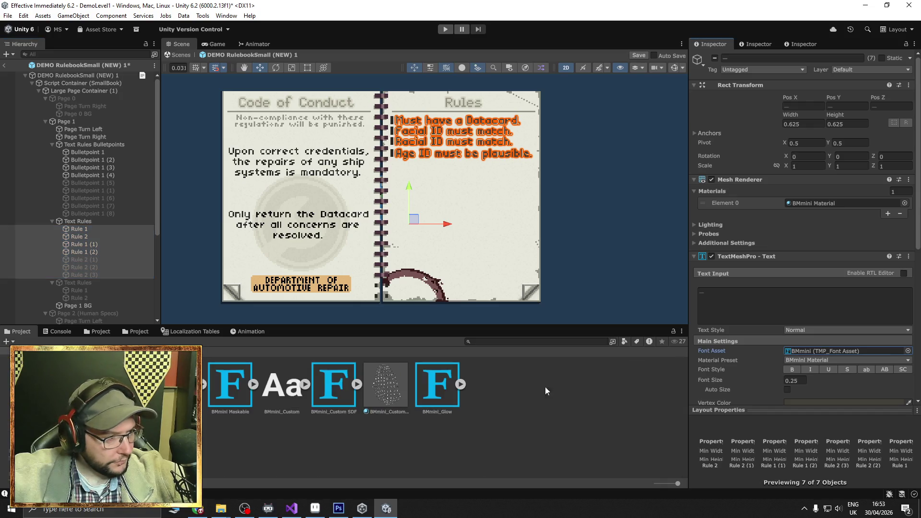
drag(332, 398, 799, 351)
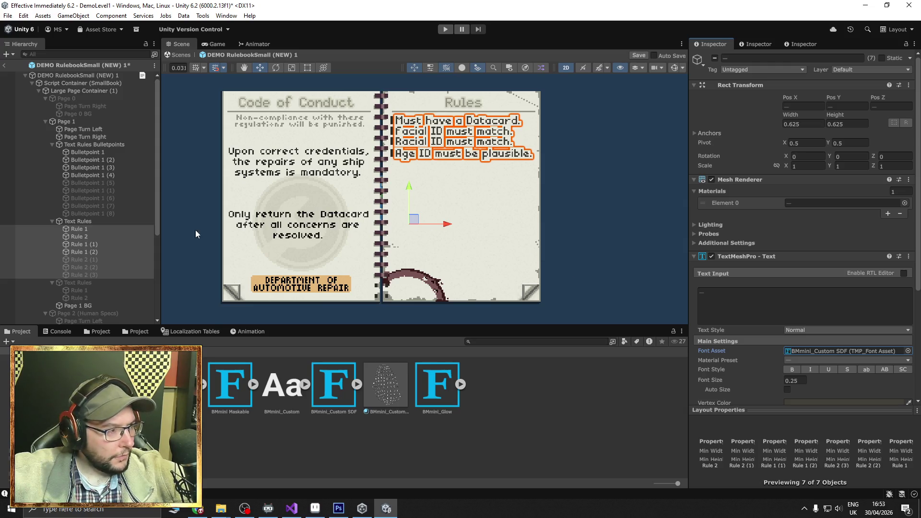
click(81, 305)
- Duplicate Page 1 BG into Page 1 BG (1), keeping the original selected
right_click(82, 306)
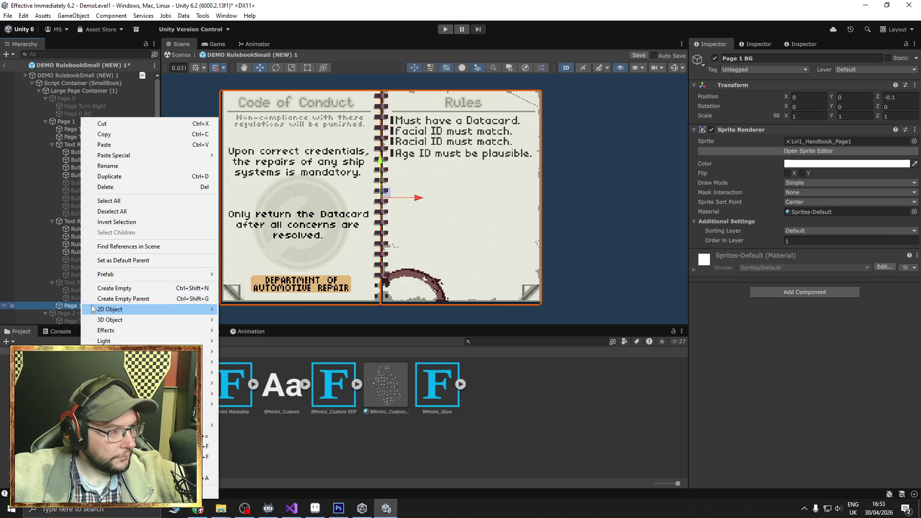
click(113, 177)
click(89, 306)
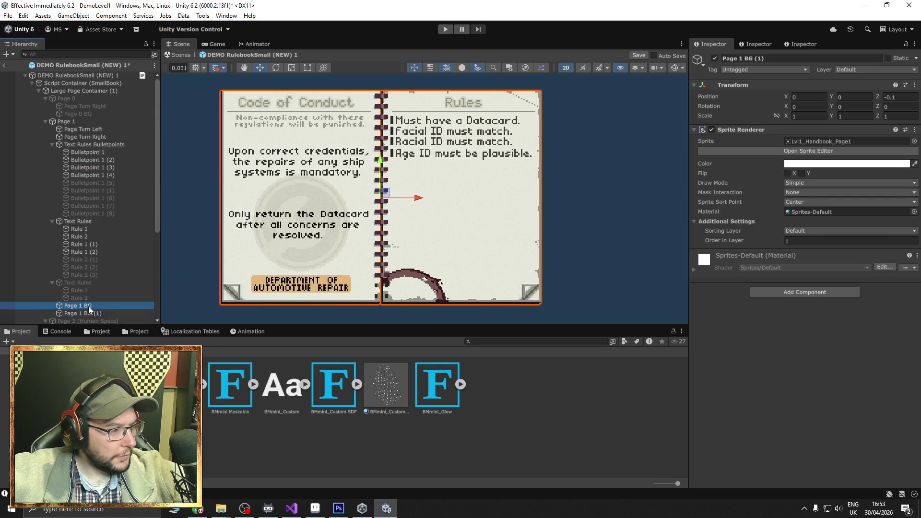
- Set Page 1 BG's sprite to Lvl1_Handbook_Page1_Blank from the New_Blank folder
click(849, 141)
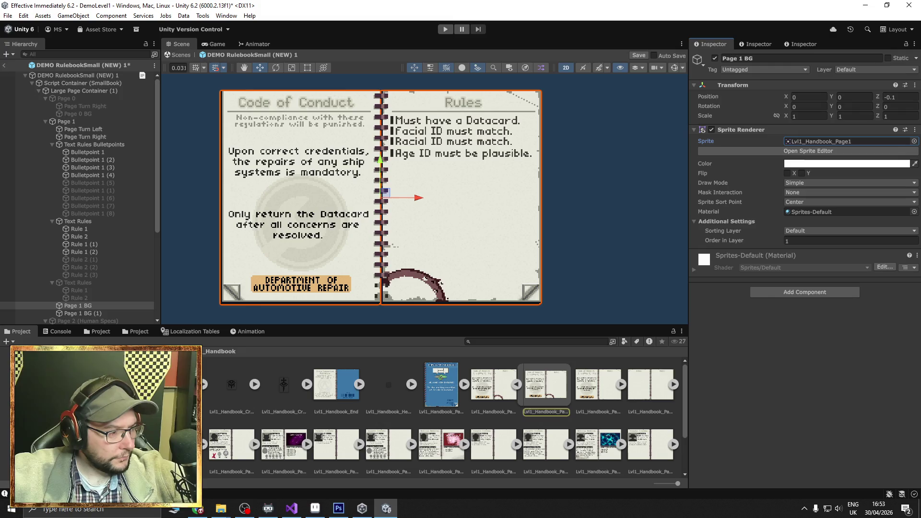
key(Return)
key(ctrl+z)
key(ctrl+z)
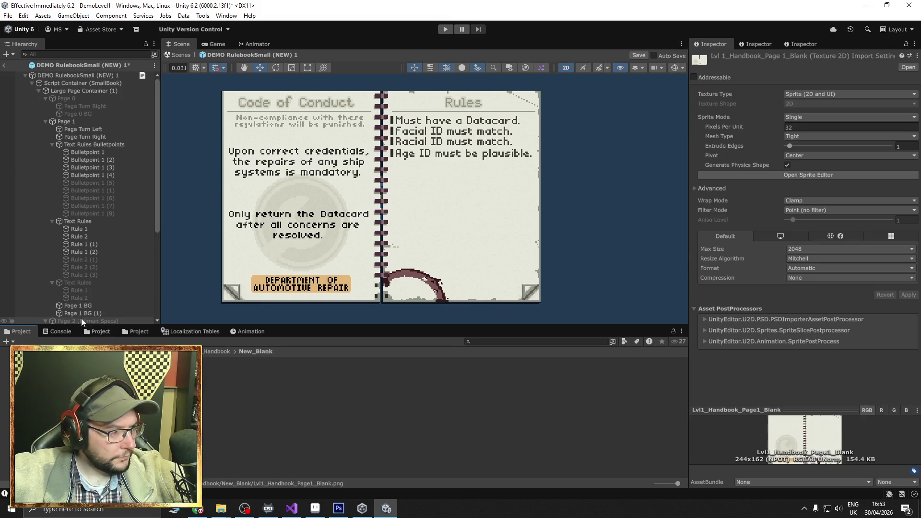
drag(792, 137, 799, 140)
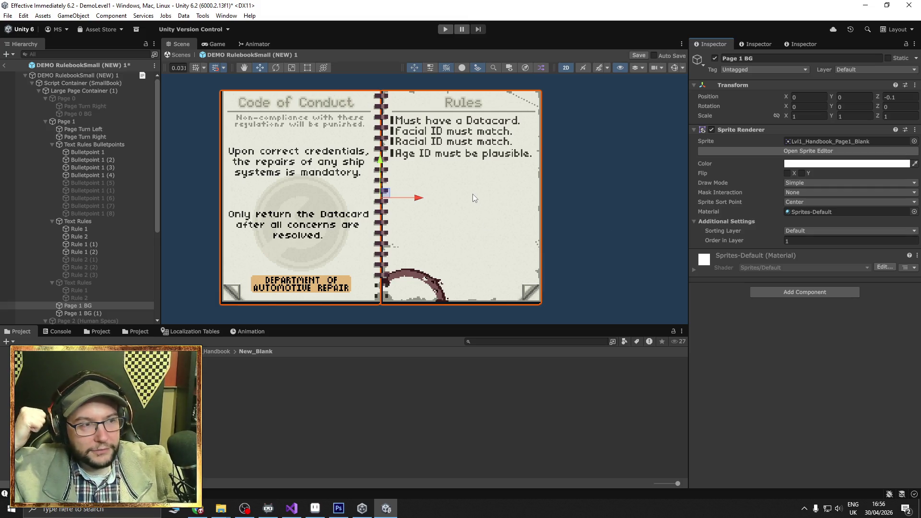
- Duplicate Rule 1 and move the copy into the second Text Rules group
drag(474, 193, 546, 204)
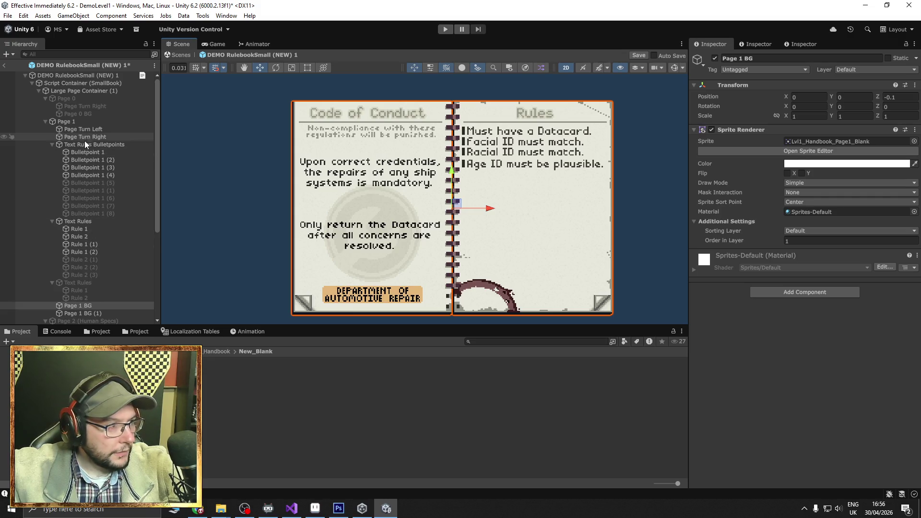
click(88, 230)
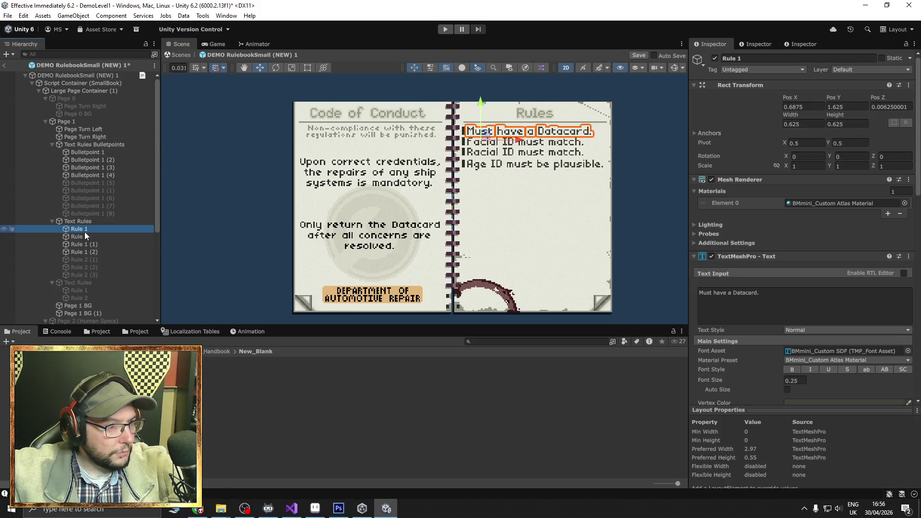
right_click(84, 232)
click(134, 176)
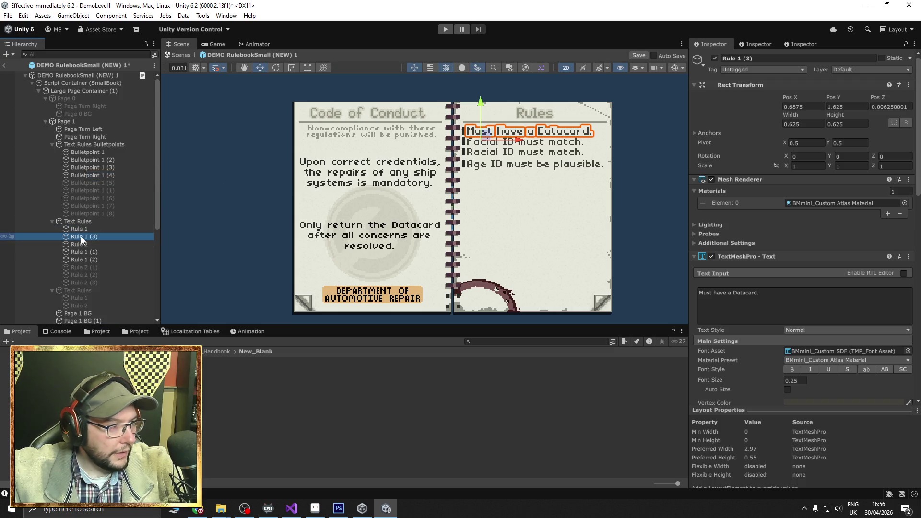
drag(82, 236, 86, 295)
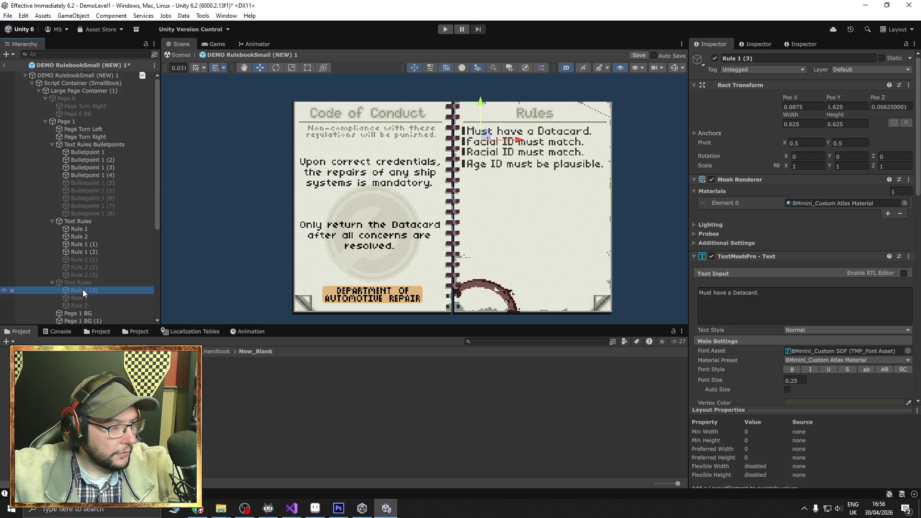
- Rename the second Text Rules group to 'LEft Info'
click(90, 284)
click(88, 283)
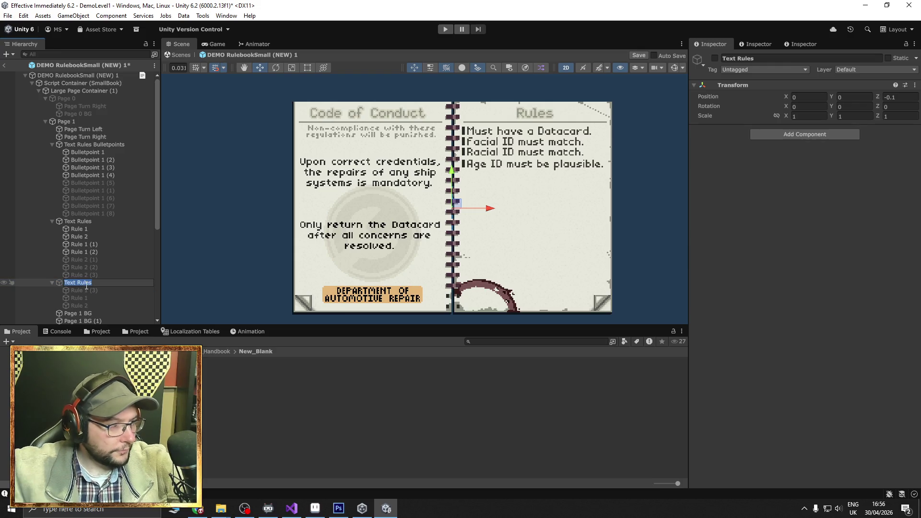
text(L)
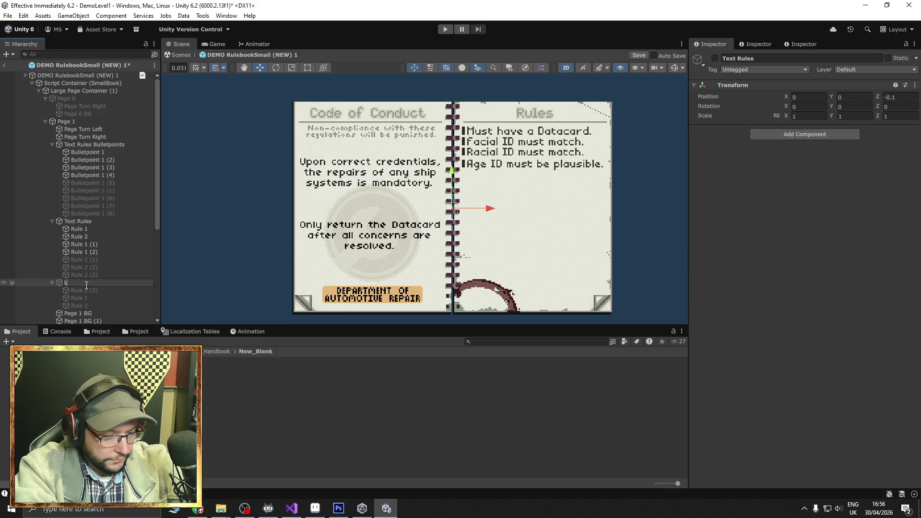
text(Eft Info)
key(Return)
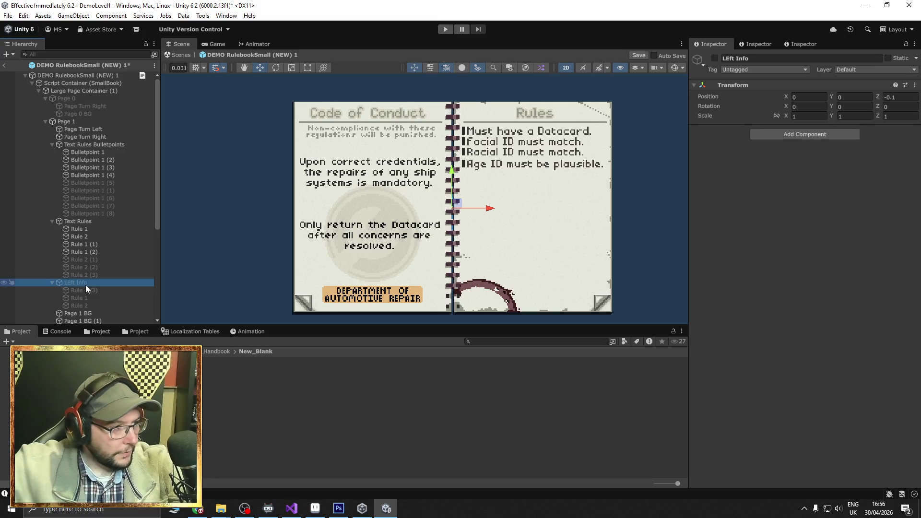
- Delete the two extra rule copies and rename the remaining Rule 1 (3) to Main Body 1
click(87, 298)
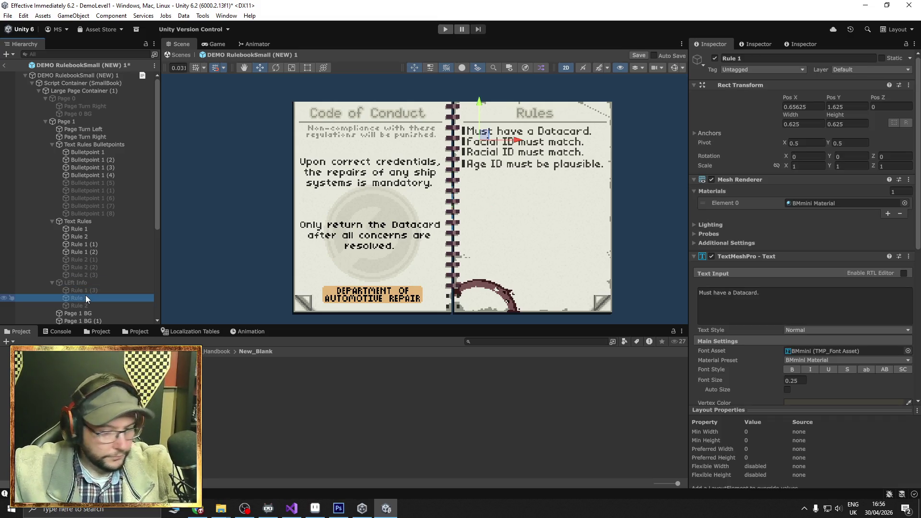
key(Delete)
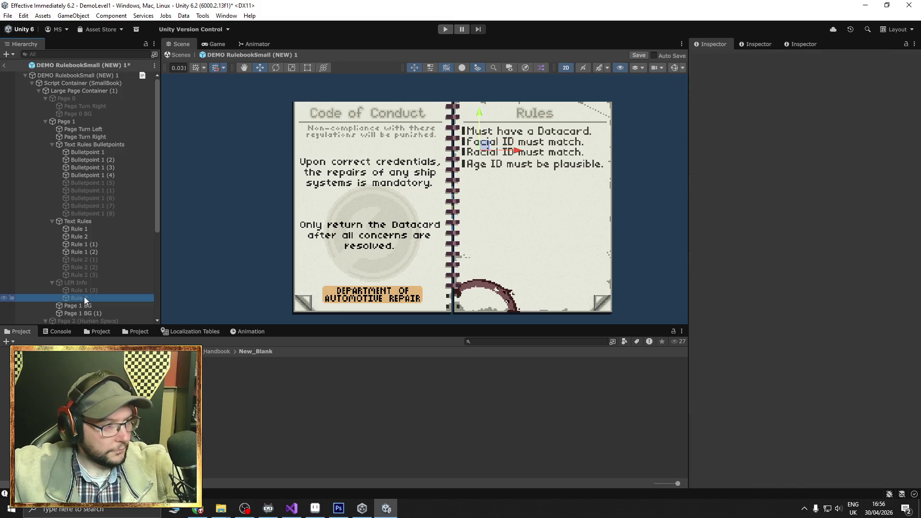
click(84, 297)
key(Delete)
click(94, 289)
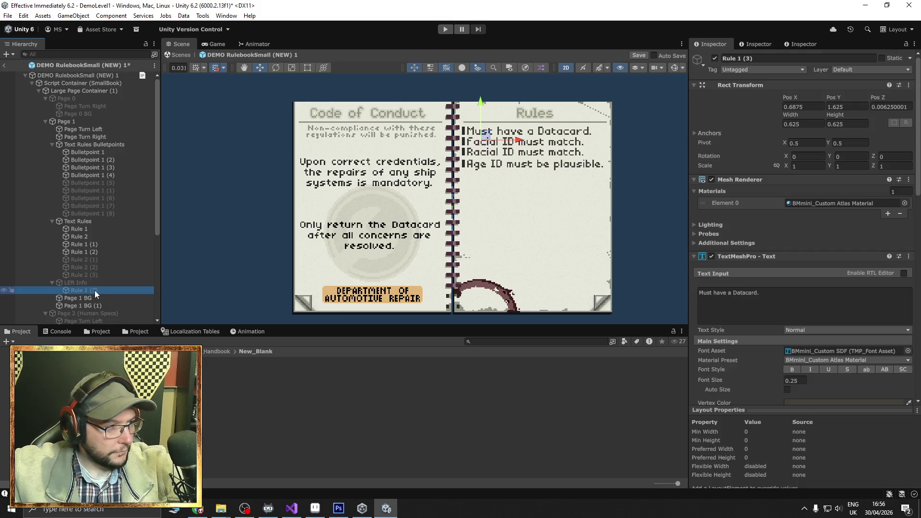
click(95, 290)
text(M)
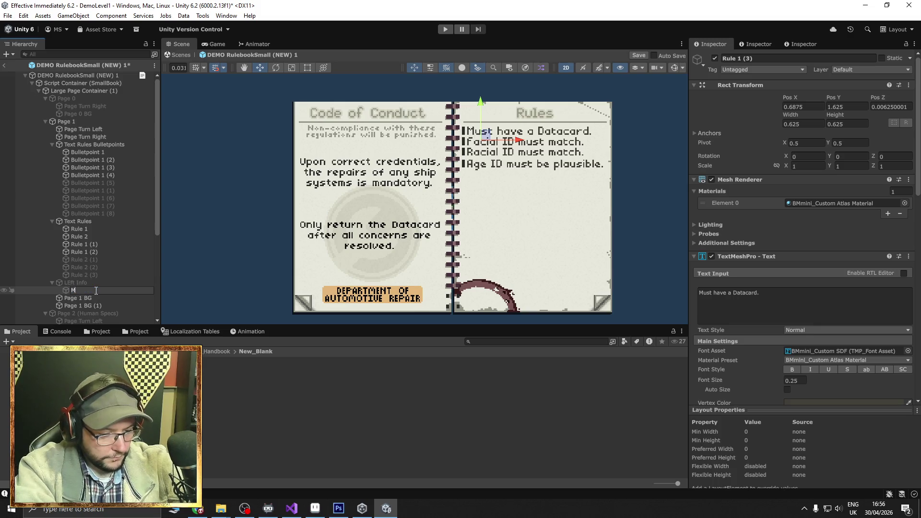
text(ain Body 1)
key(Return)
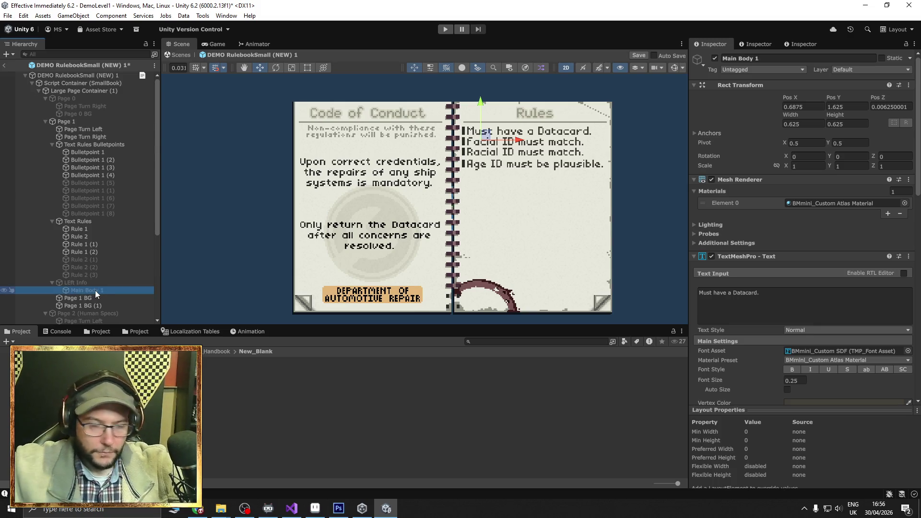
click(107, 283)
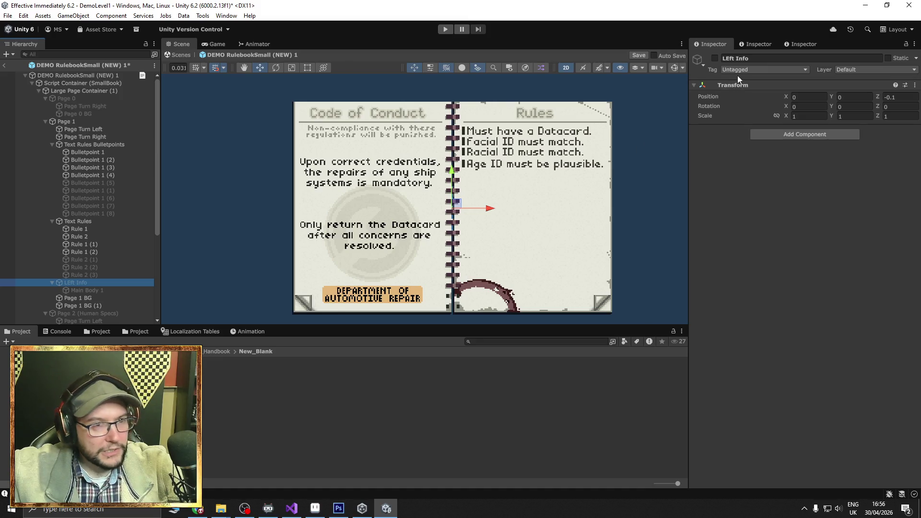
- Enable LEft Info and move Main Body 1 onto the left page
click(716, 59)
click(94, 291)
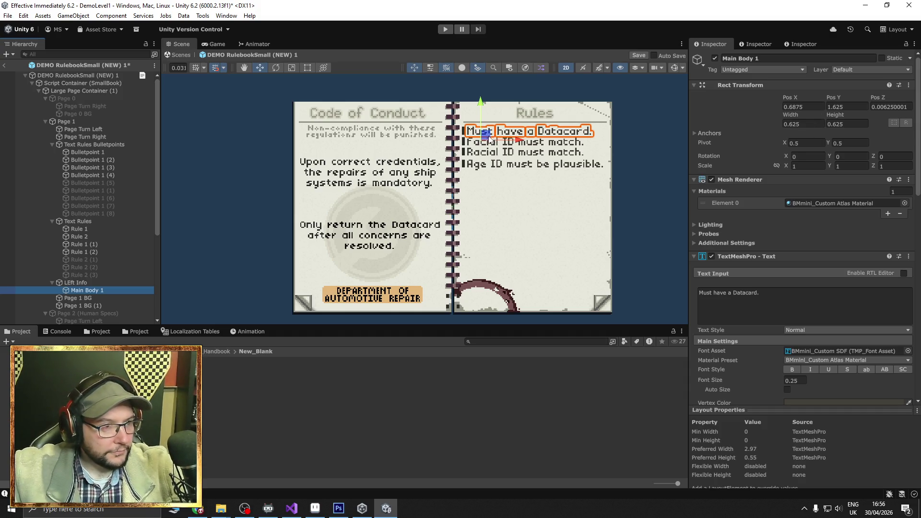
drag(489, 139, 320, 167)
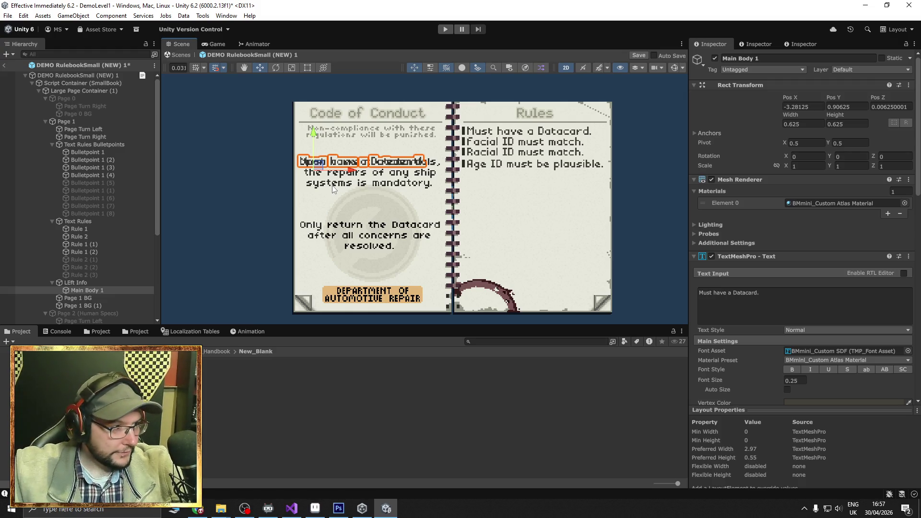
- Replace Main Body 1's text with 'Upon correct credentials, system repairs are mandatory.'
scroll(278, 221, up, 3)
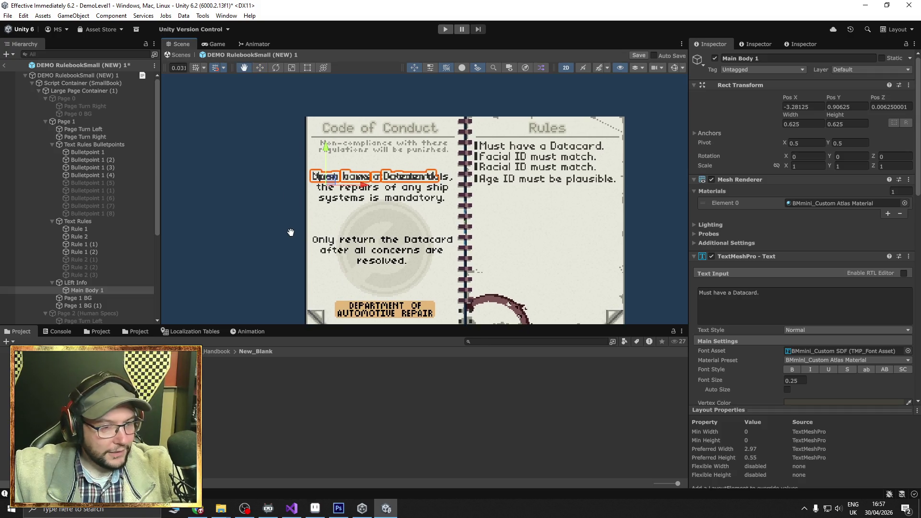
scroll(307, 224, up, 2)
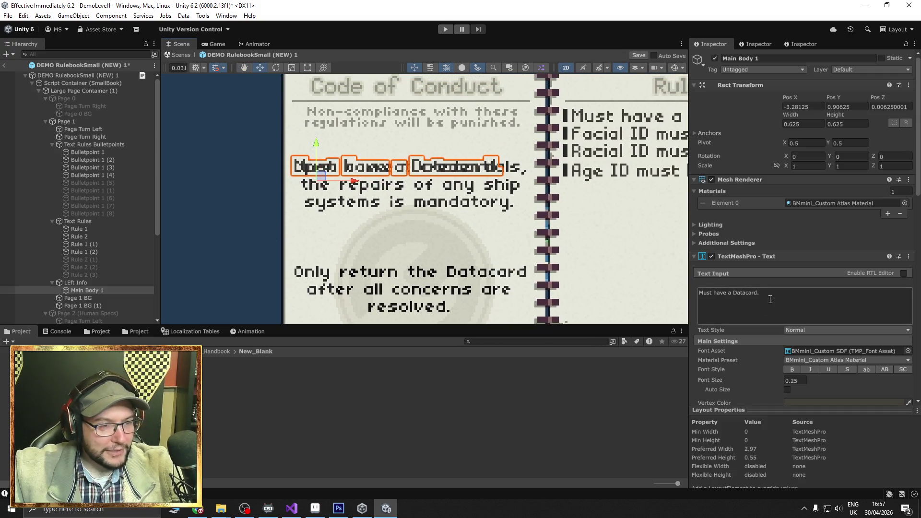
click(770, 299)
key(BackSpace)
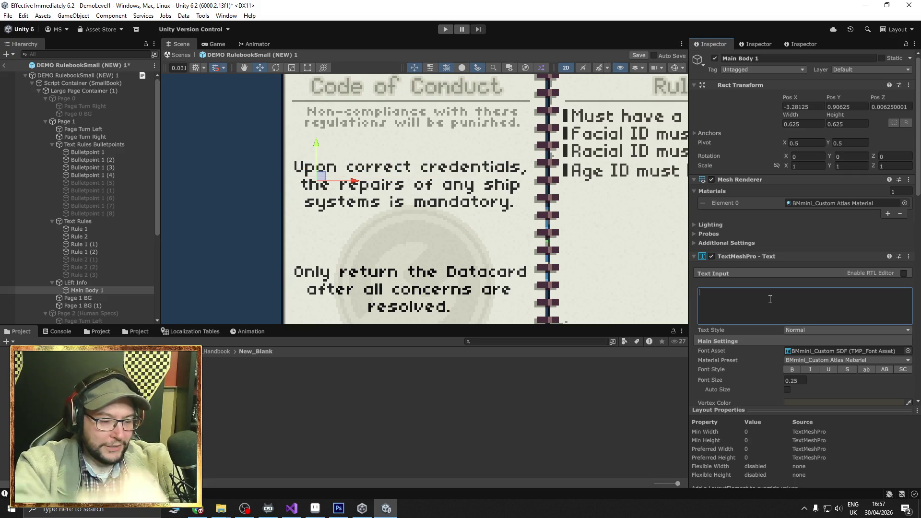
text(U)
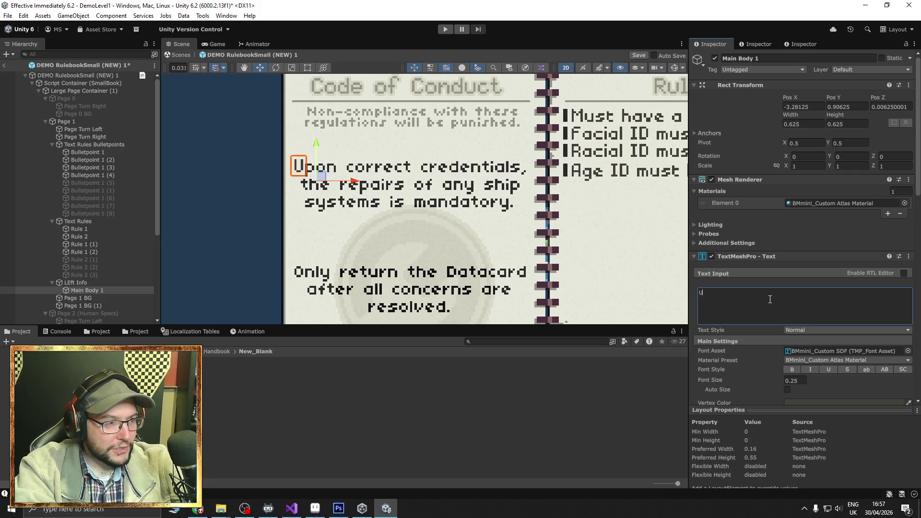
text(pon cor)
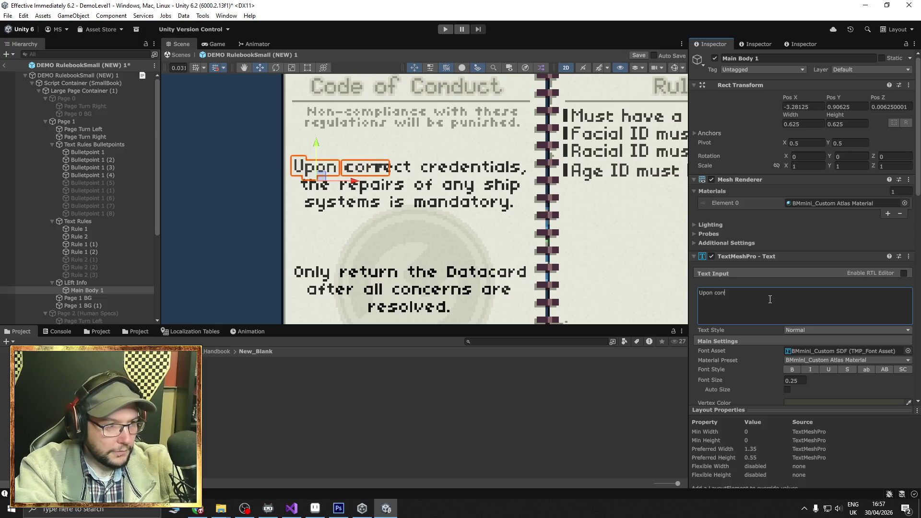
text(rect credent)
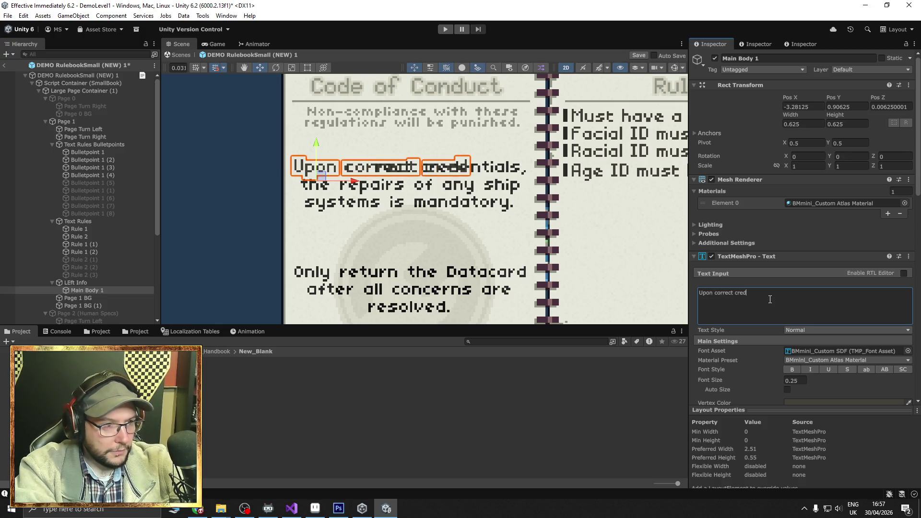
text(ials)
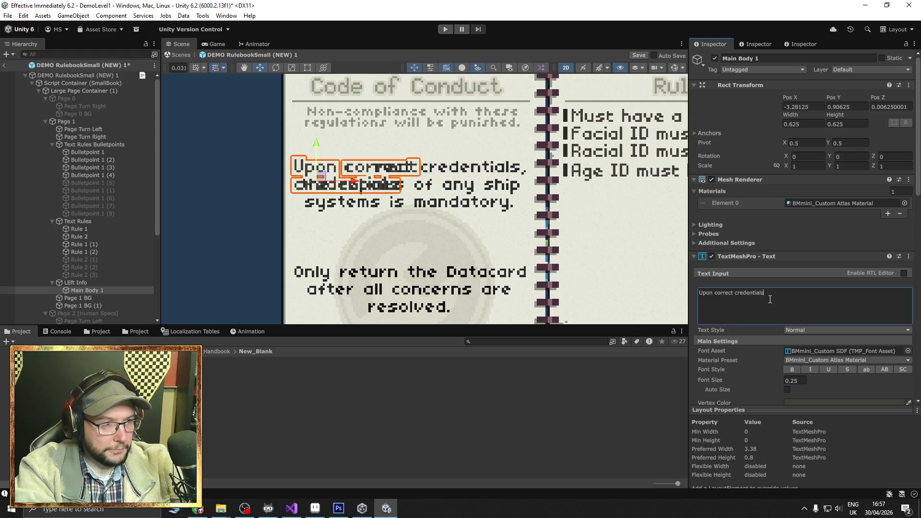
text(,)
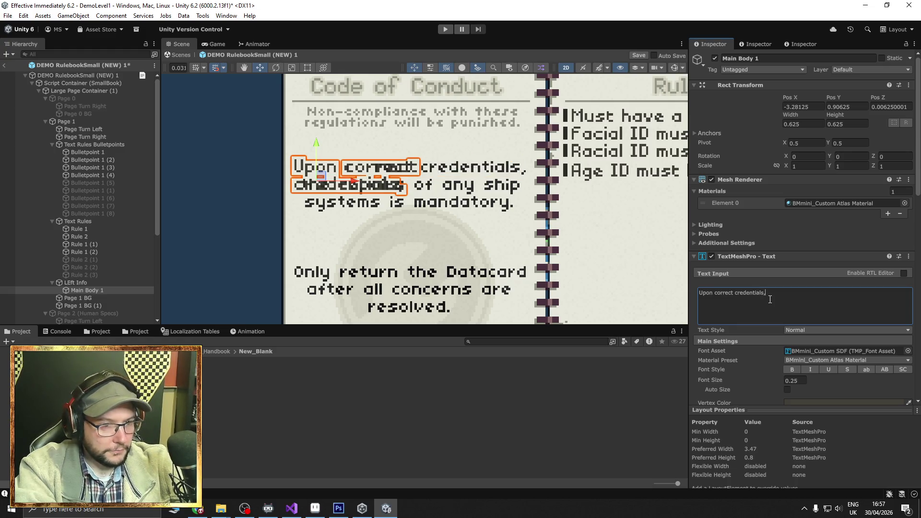
key(BackSpace)
key(BackSpace)
text(s, the rea)
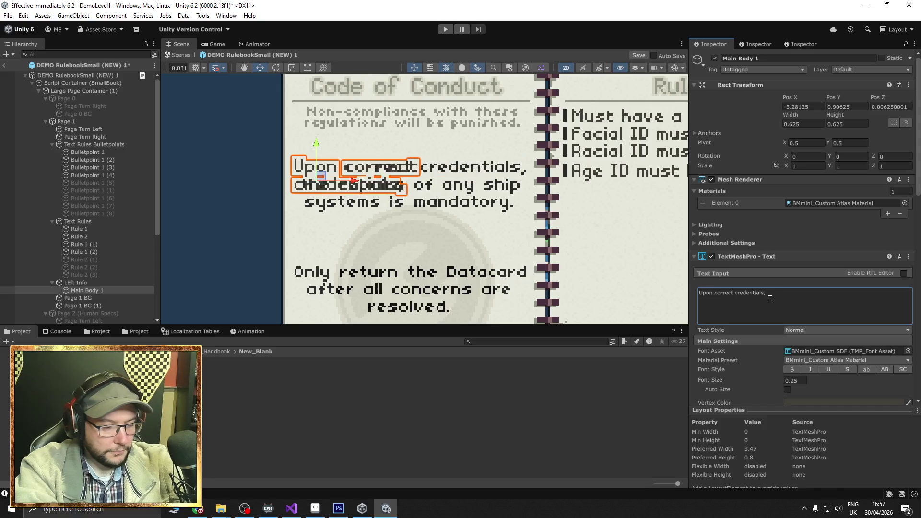
key(BackSpace)
text(pairs)
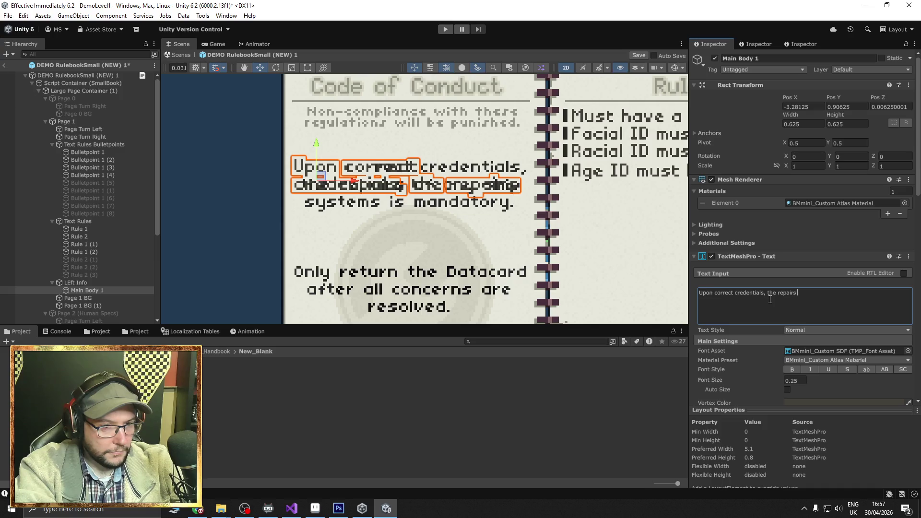
key(BackSpace)
key(BackSpace)
key(BackSpace)
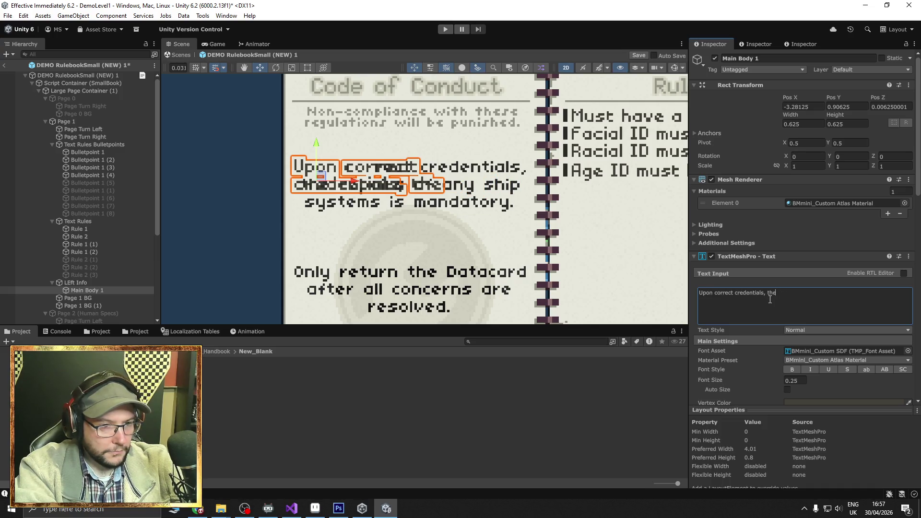
key(BackSpace)
key(BackSpace)
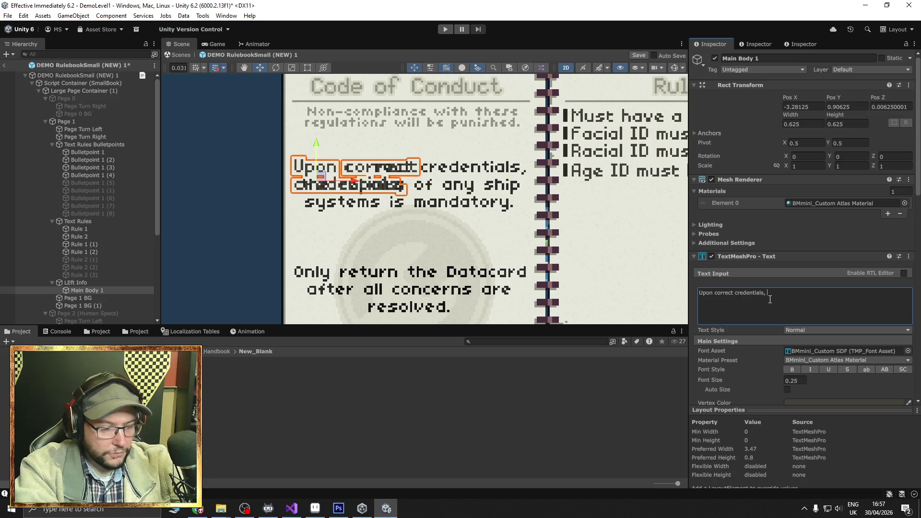
text(system )
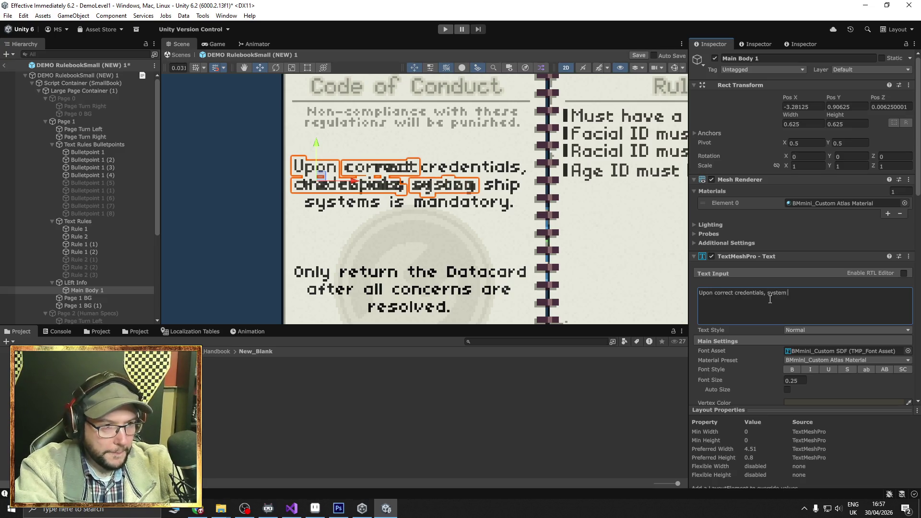
text(rep)
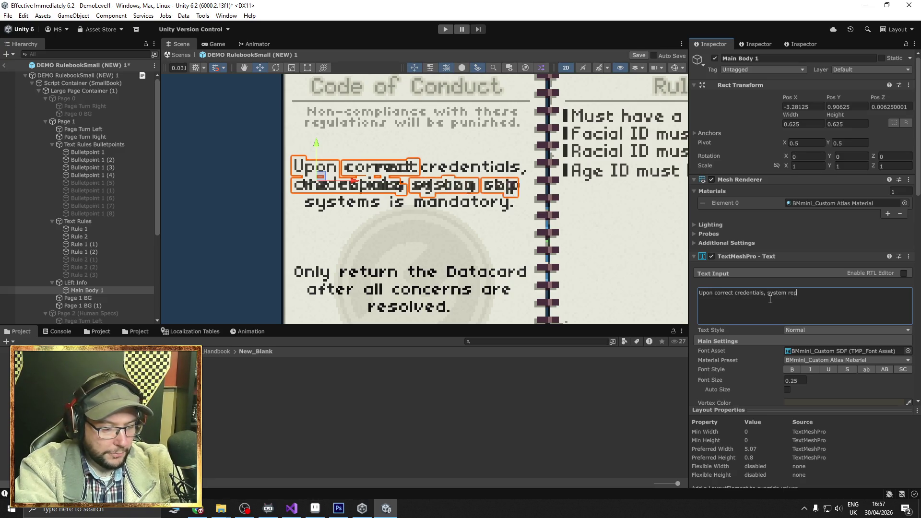
text(airs are mandatory.)
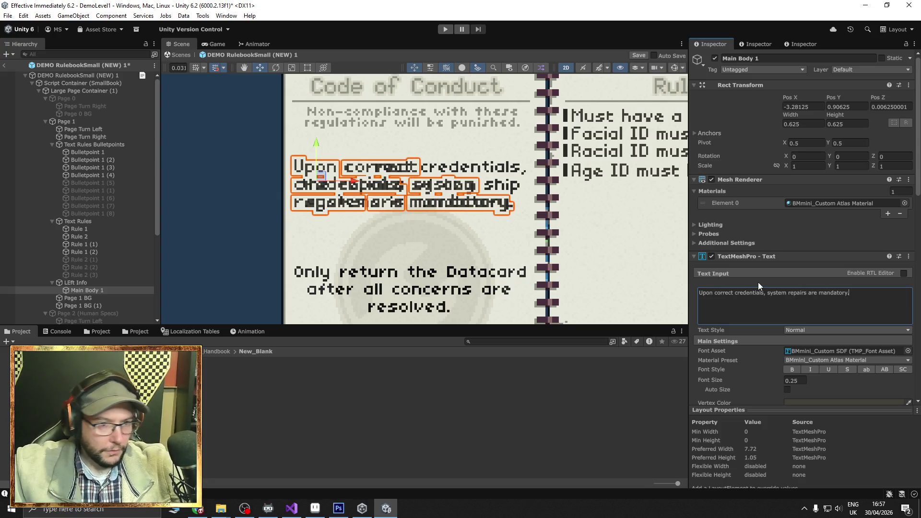
click(307, 67)
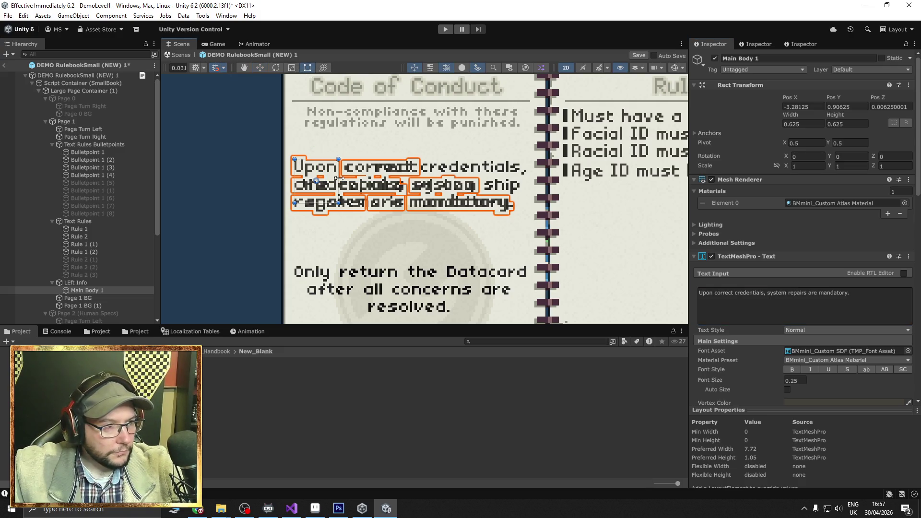
- Widen the Main Body 1 text box and set its right margin to 0
mouse_move(339, 178)
mouse_down()
mouse_move(570, 181)
mouse_move(489, 185)
mouse_up()
scroll(820, 336, down, 4)
scroll(842, 327, down, 5)
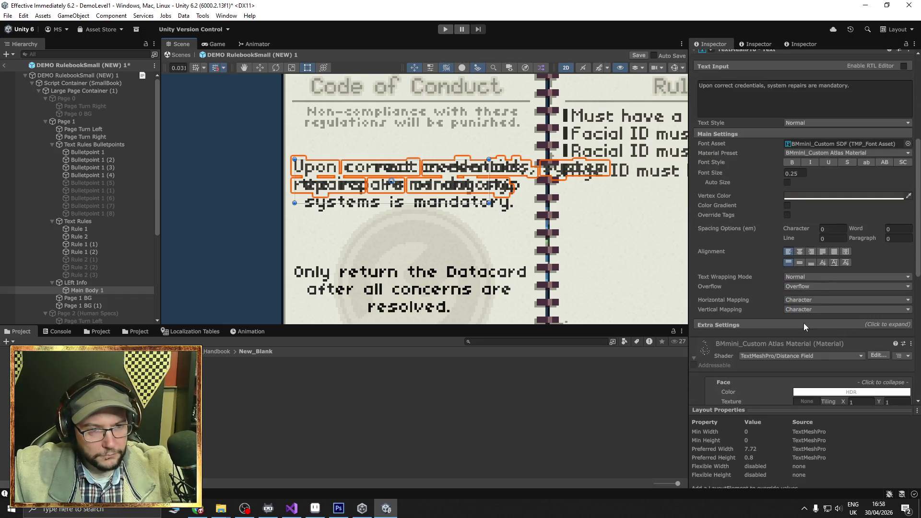
click(803, 324)
double_click(863, 345)
text(0)
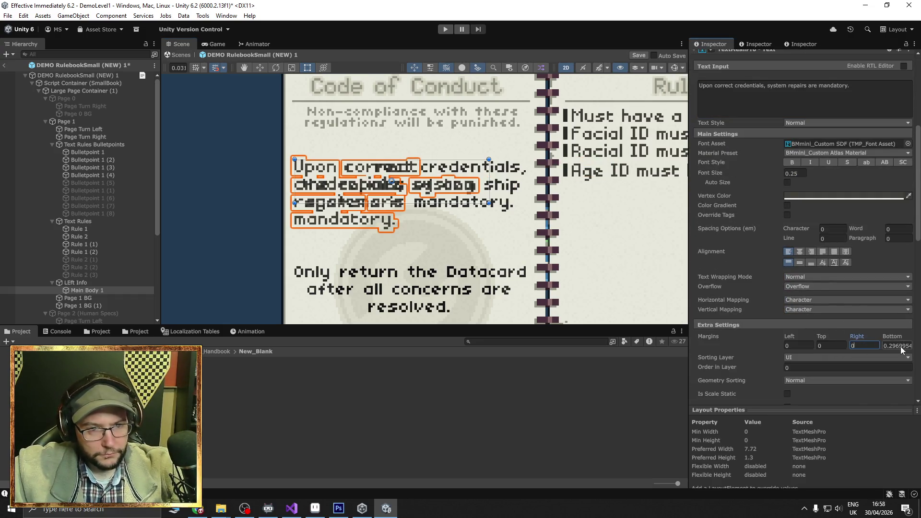
click(492, 188)
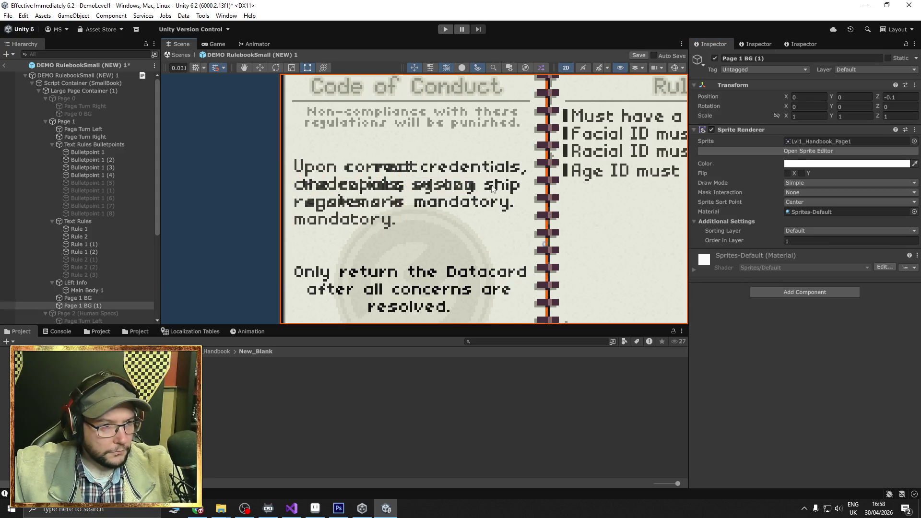
- Widen Main Body 1's box further and set its character spacing to -2
click(96, 291)
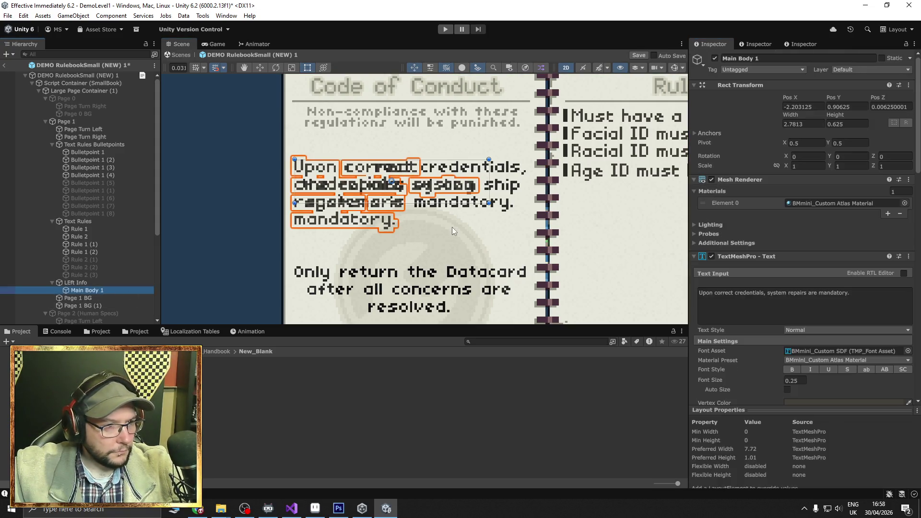
drag(489, 191, 536, 190)
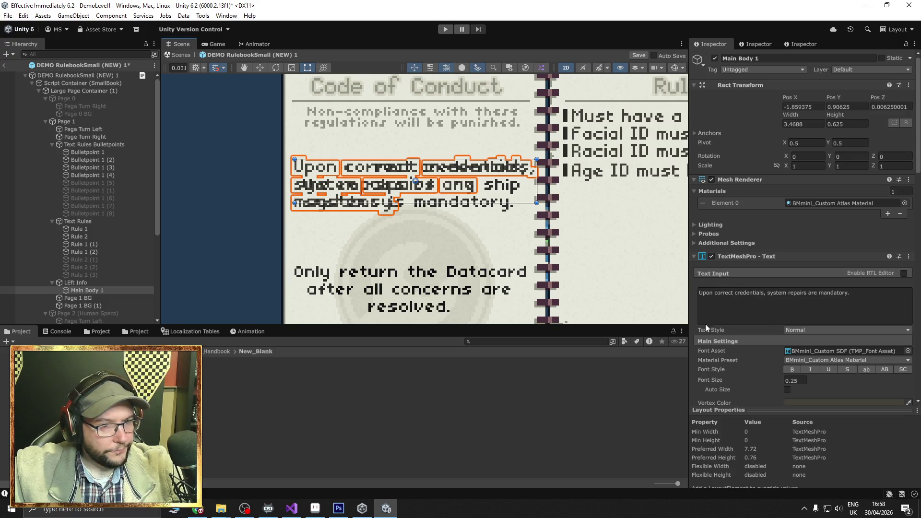
scroll(749, 340, down, 5)
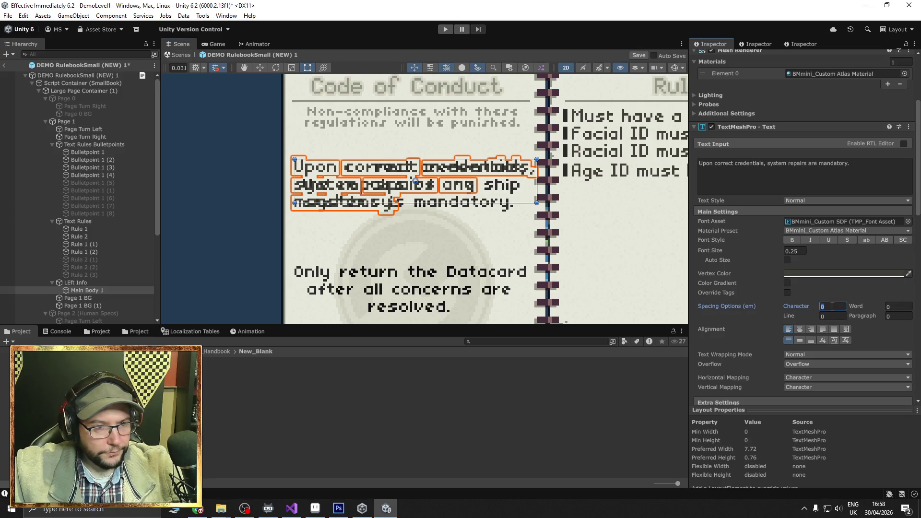
text(-2)
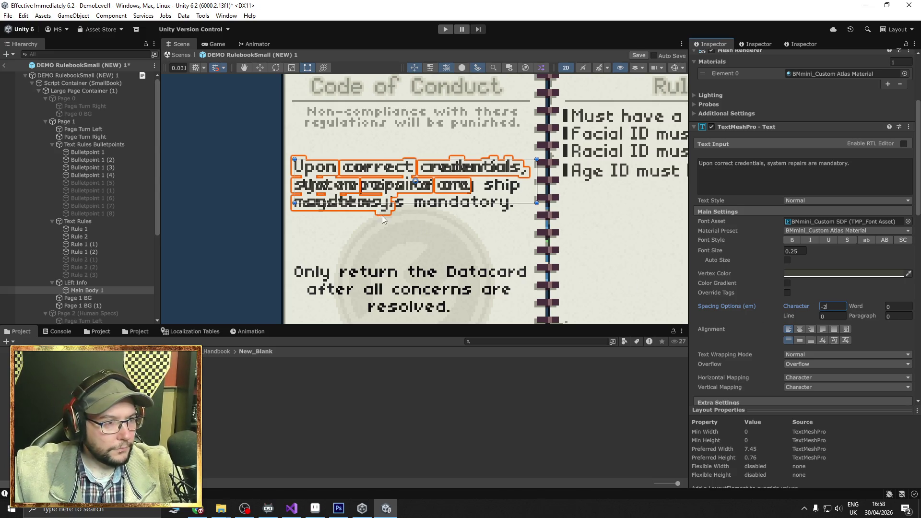
- Hide the Page 1 BG (1) sprite layer covering the body text
click(91, 305)
click(714, 58)
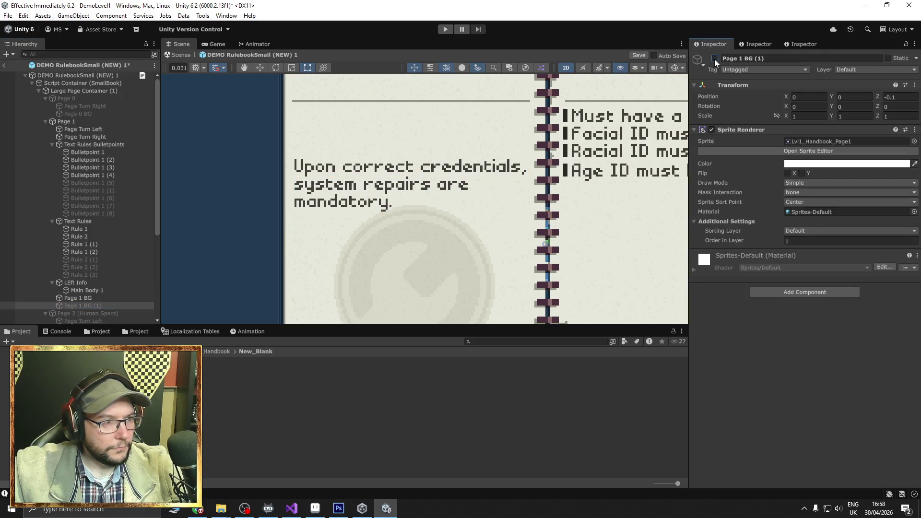
scroll(349, 183, up, 2)
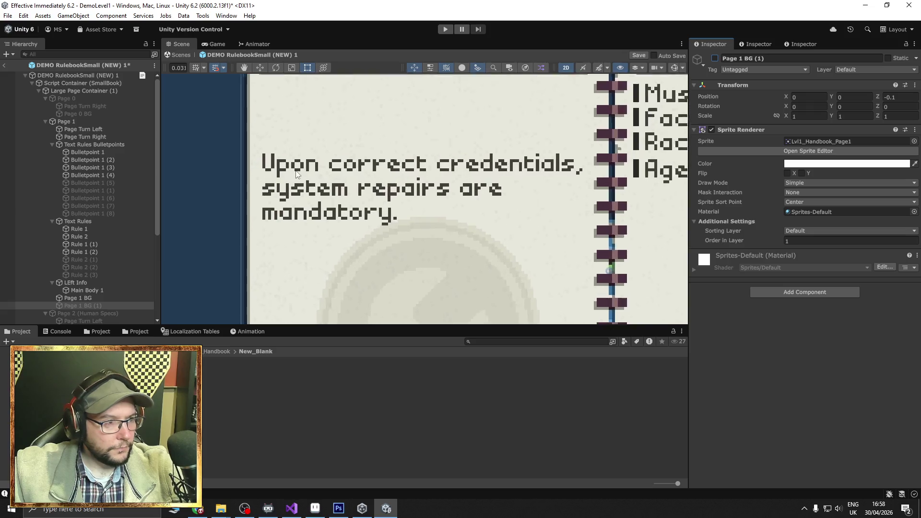
scroll(349, 183, down, 2)
scroll(349, 183, down, 2)
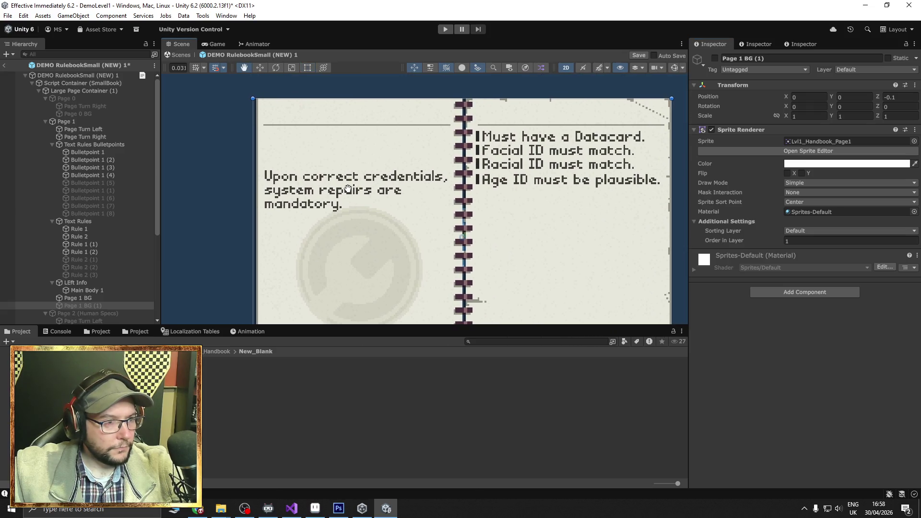
- Reset Main Body 1's character spacing to 0 and nudge it left to X -1.875
click(97, 289)
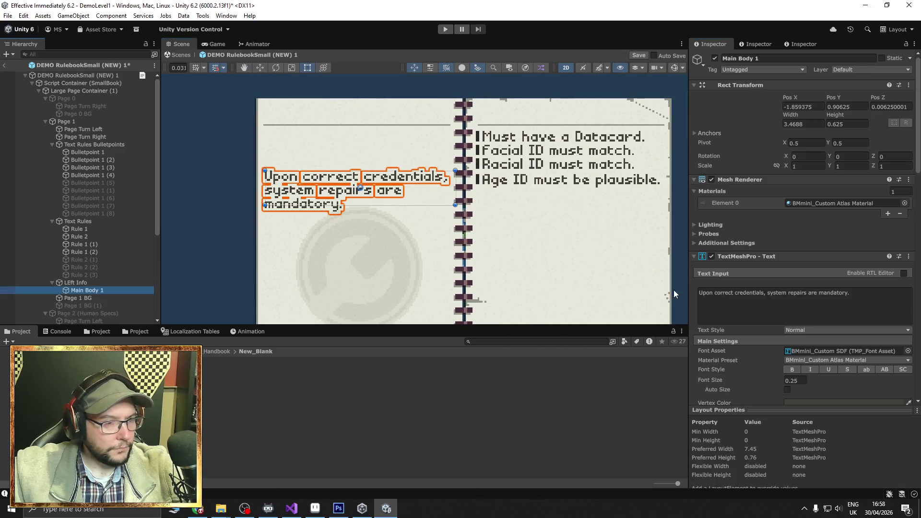
scroll(828, 370, down, 3)
click(832, 384)
text(0)
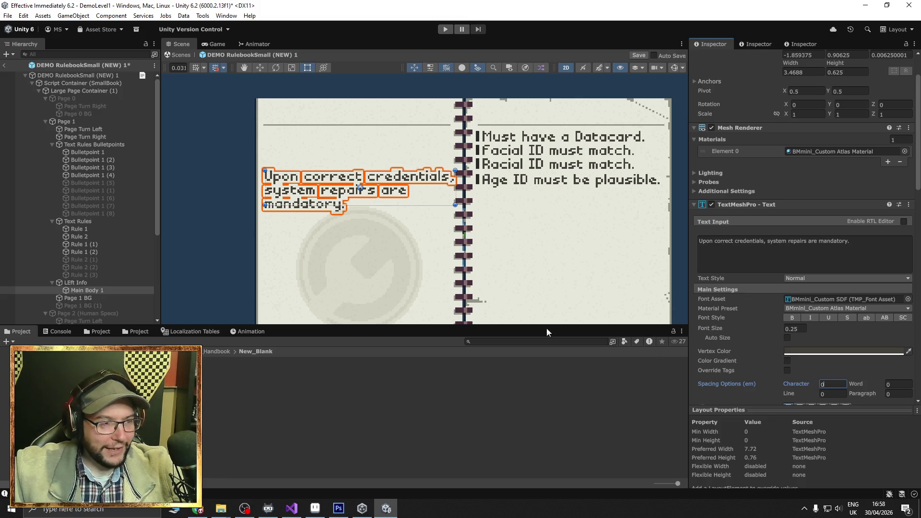
scroll(483, 248, down, 1)
scroll(483, 248, up, 3)
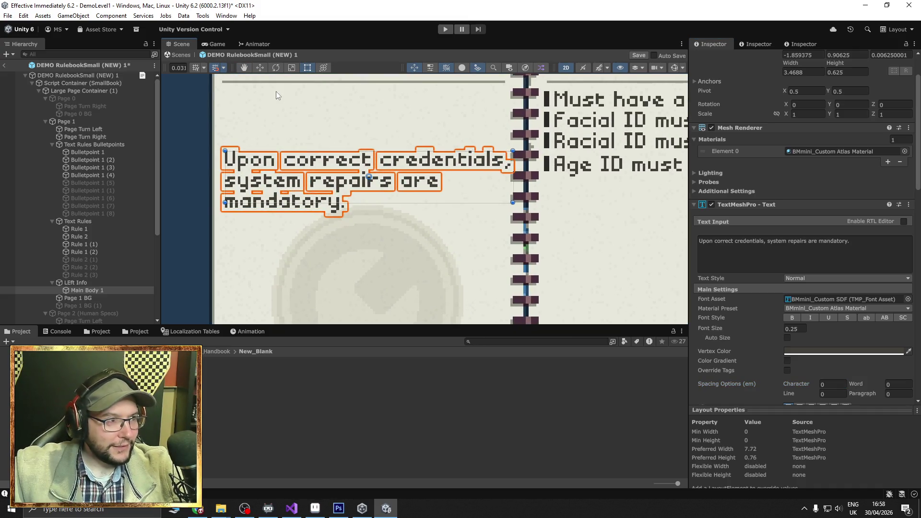
click(263, 68)
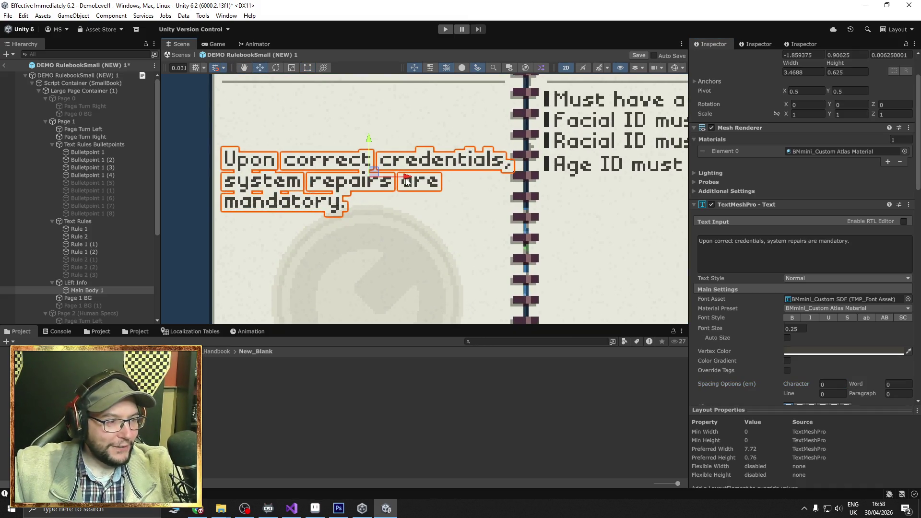
drag(407, 181, 406, 181)
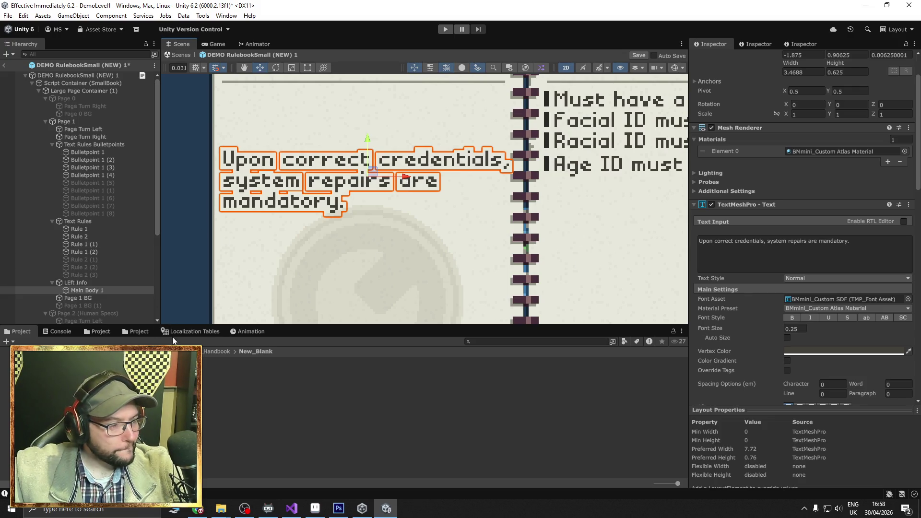
- Switch Main Body 1's font to 04b03_C_Localised and nudge it slightly right
click(869, 299)
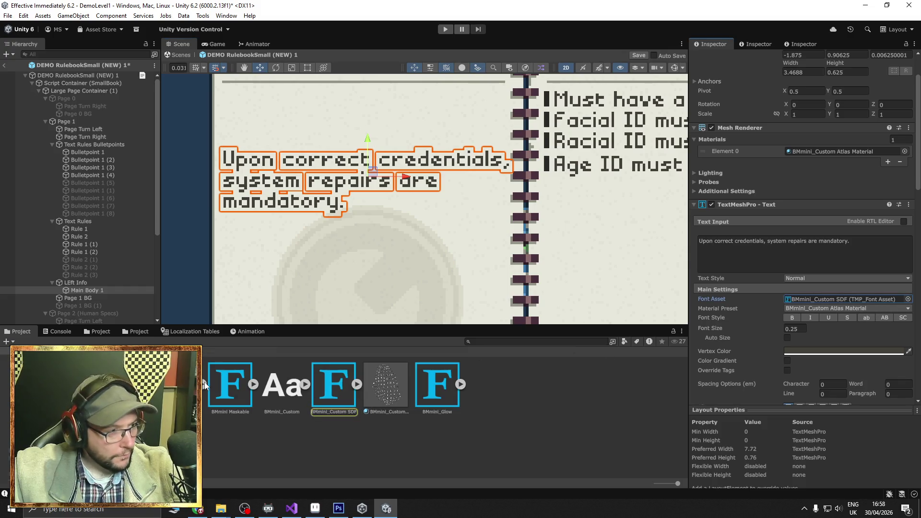
scroll(432, 407, up, 3)
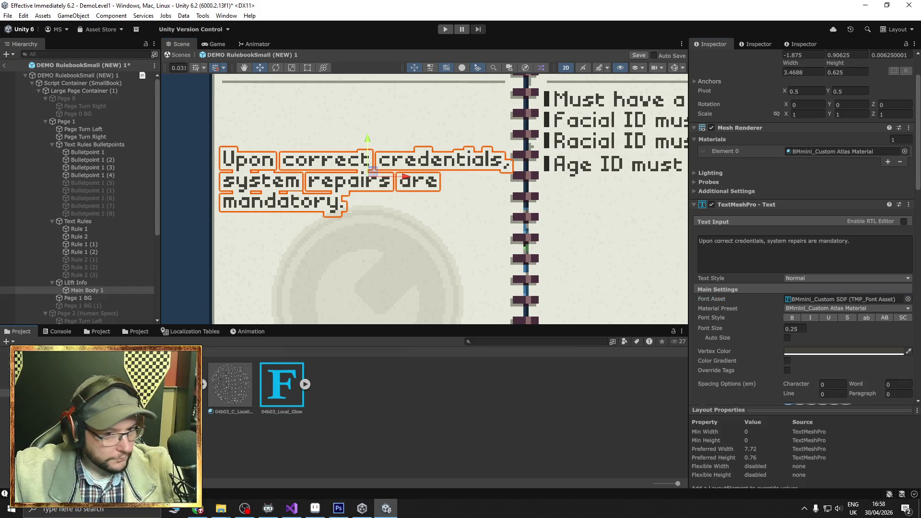
drag(281, 384, 796, 304)
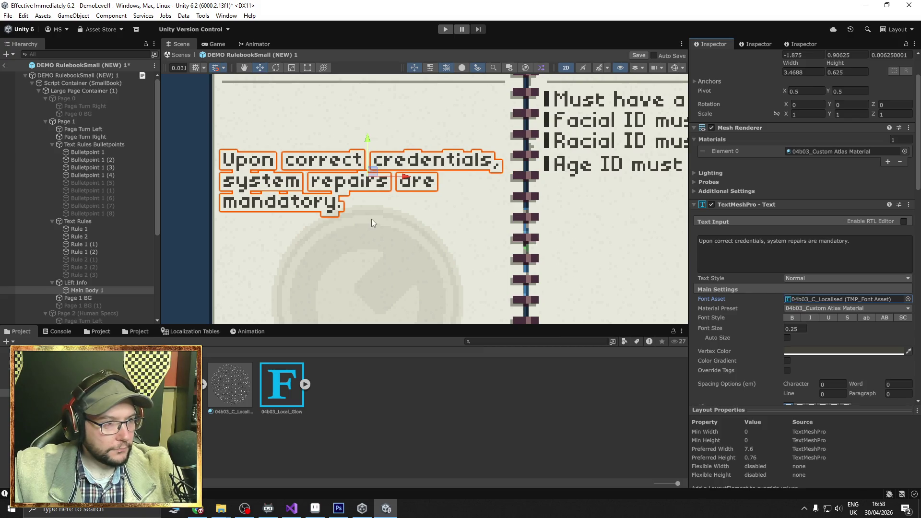
drag(399, 179, 406, 175)
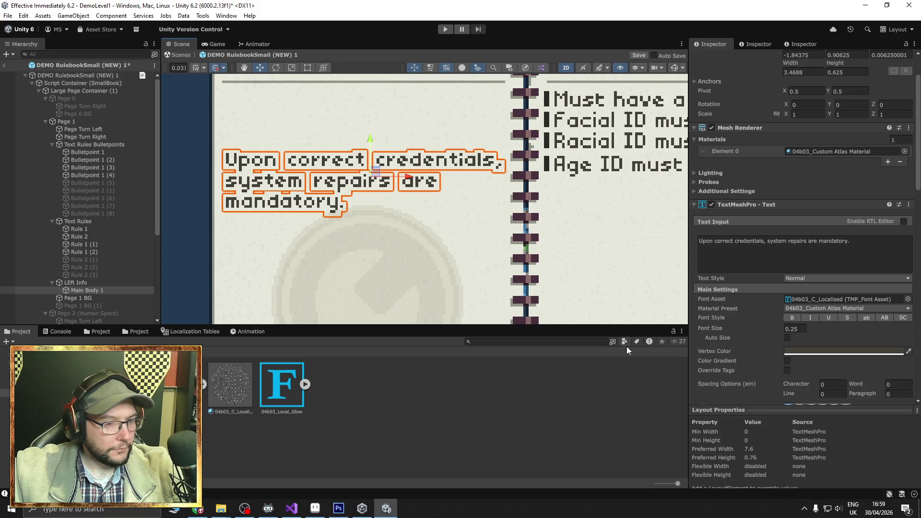
- Centre-align the paragraph and shift it to X -1.84375
scroll(694, 354, down, 2)
click(800, 356)
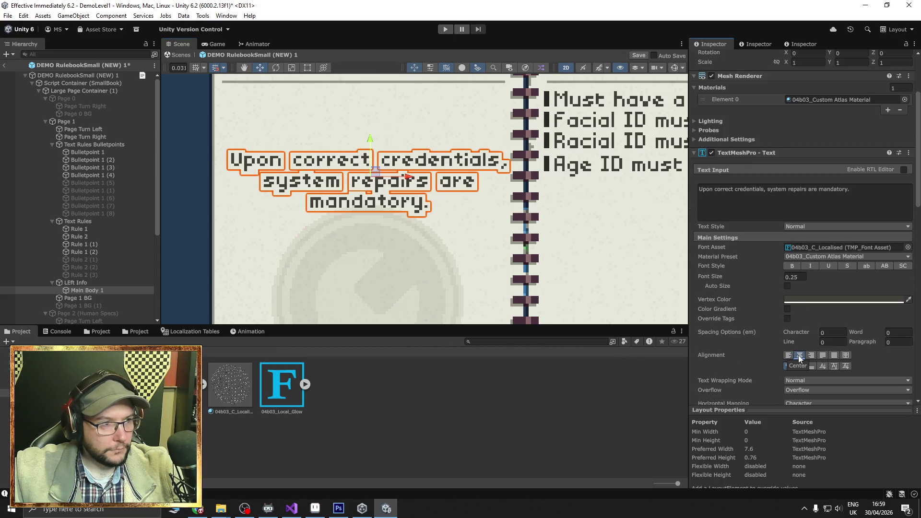
drag(408, 178, 406, 179)
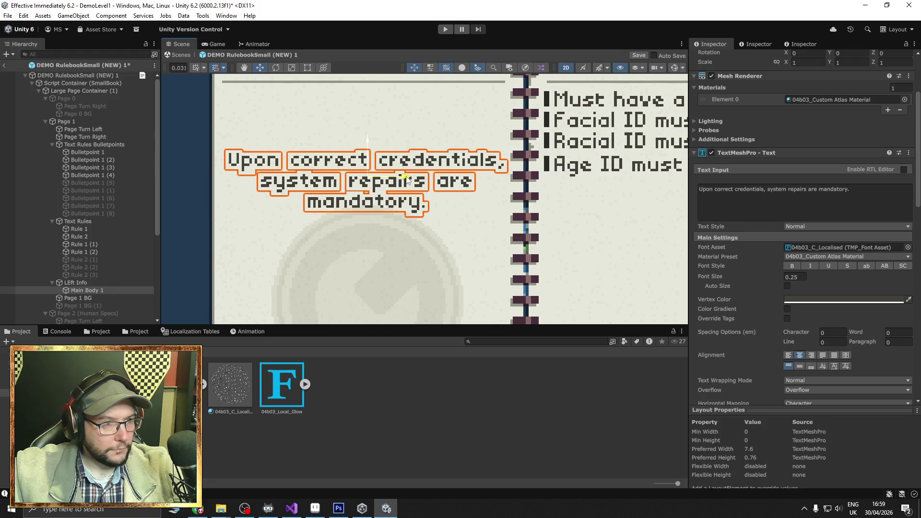
click(189, 221)
scroll(195, 215, down, 2)
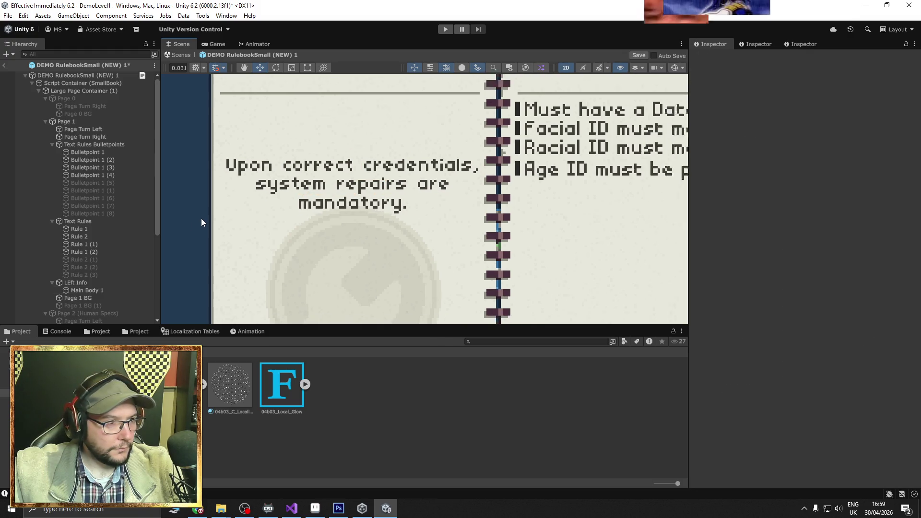
- Reactivate Page 1 BG (1) so its Code of Conduct and Rules headers show again
drag(195, 214, 222, 212)
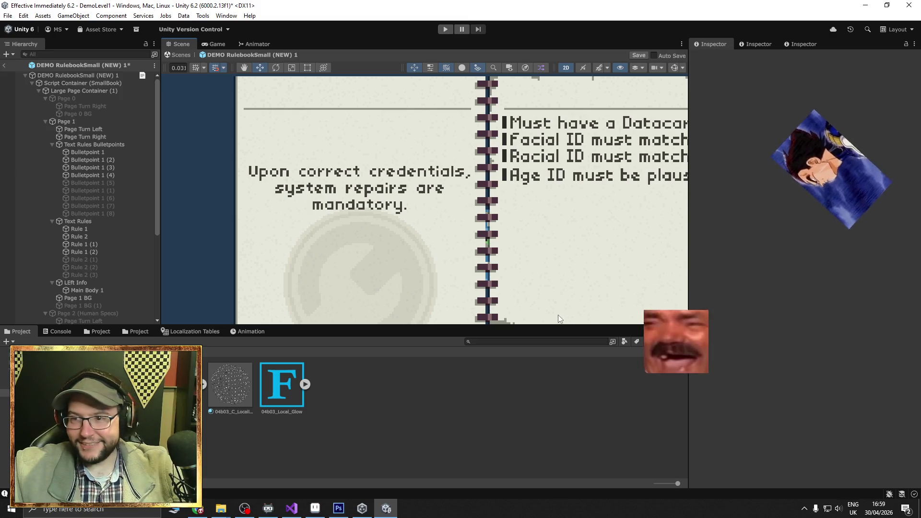
scroll(237, 225, up, 2)
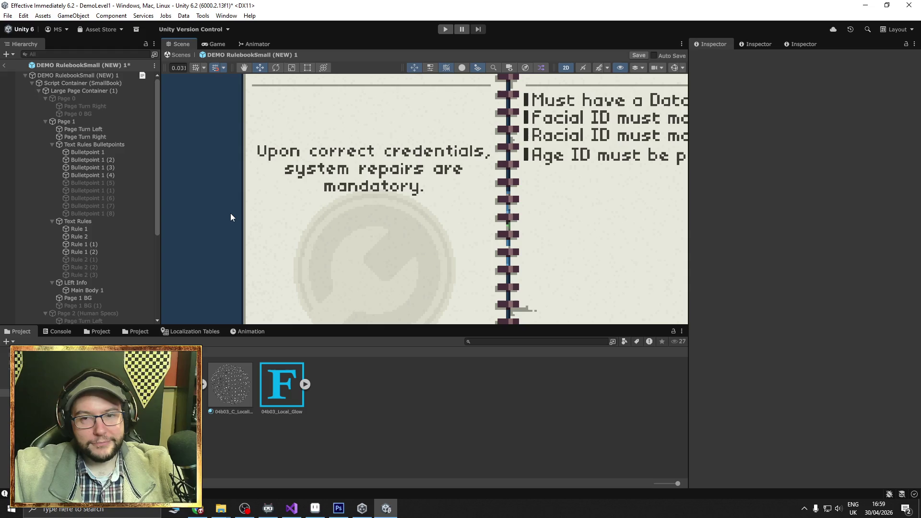
scroll(230, 216, down, 3)
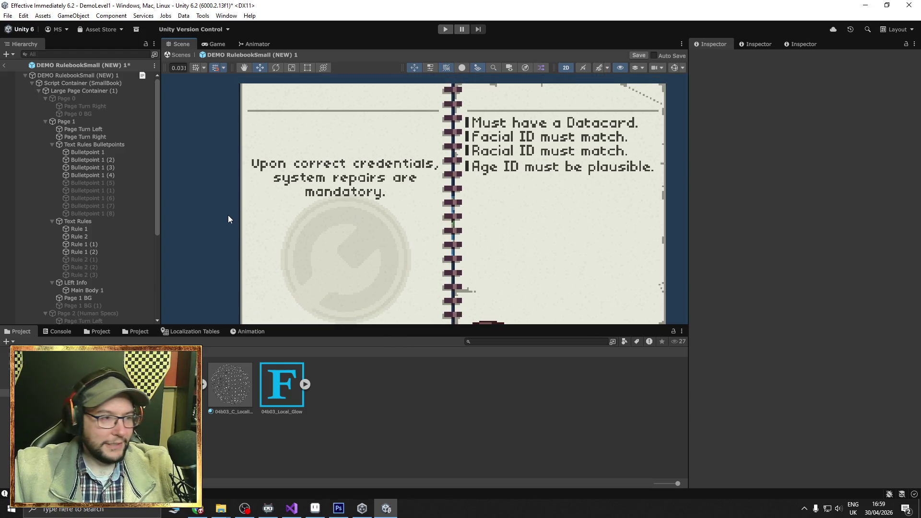
scroll(226, 219, down, 1)
drag(224, 223, 230, 211)
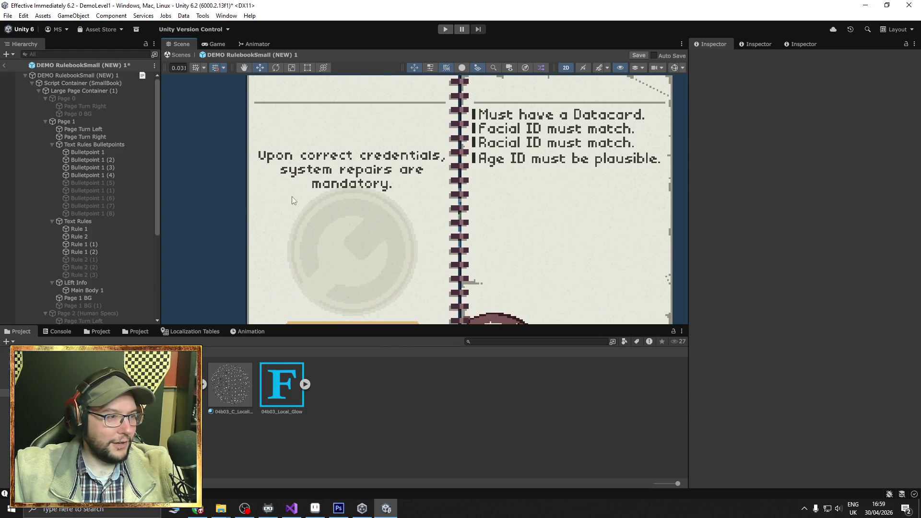
click(92, 305)
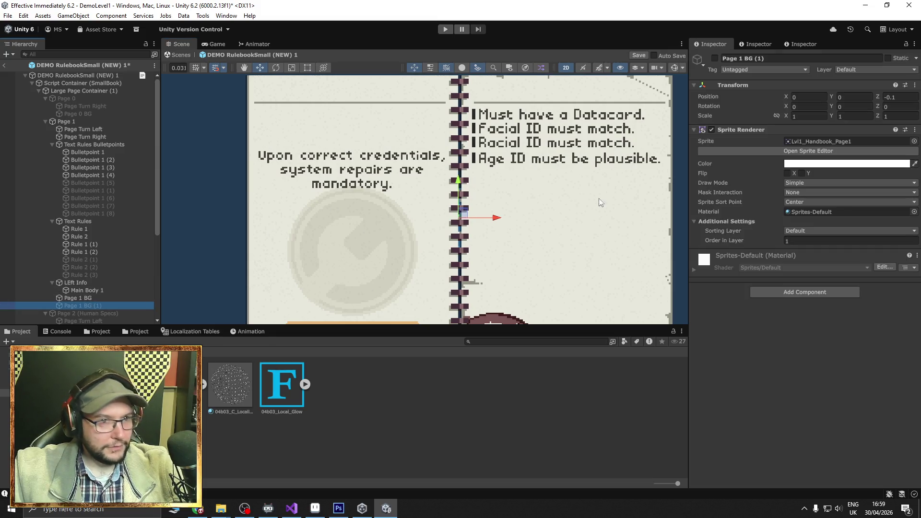
click(714, 58)
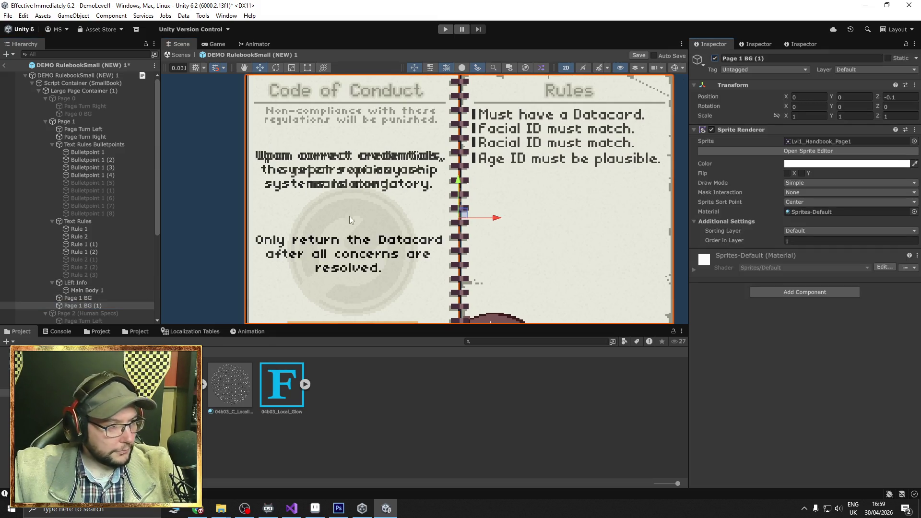
- Duplicate Main Body 1 as Main Body 2 reading 'Only return the Datacard after all concerns are resolved.' and move it lower
right_click(89, 290)
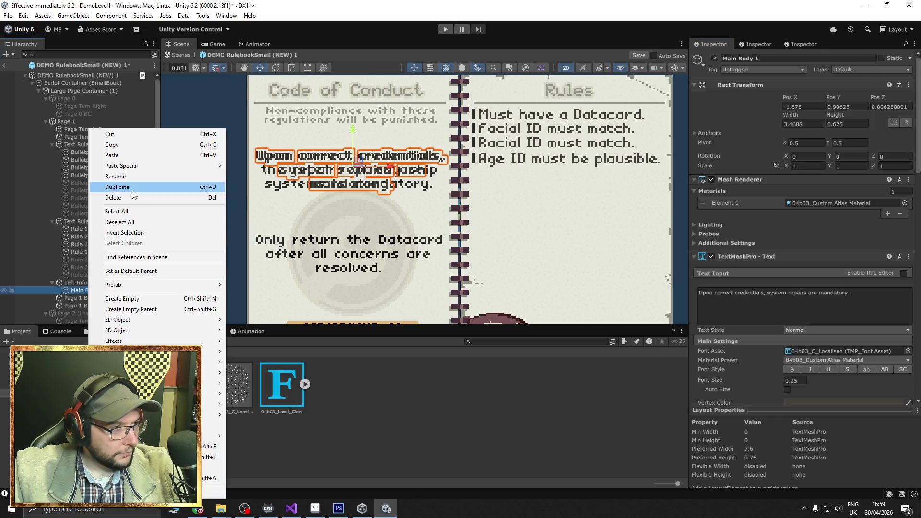
click(112, 187)
click(102, 298)
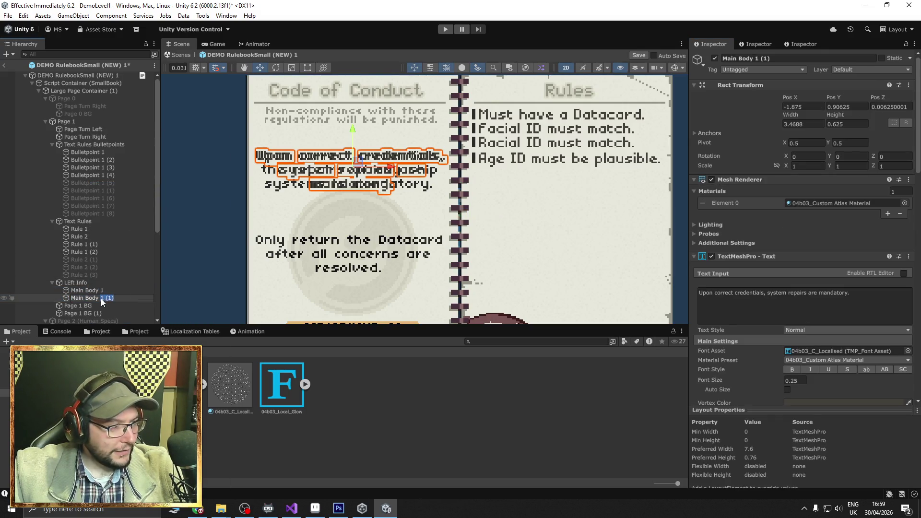
text(2)
key(Return)
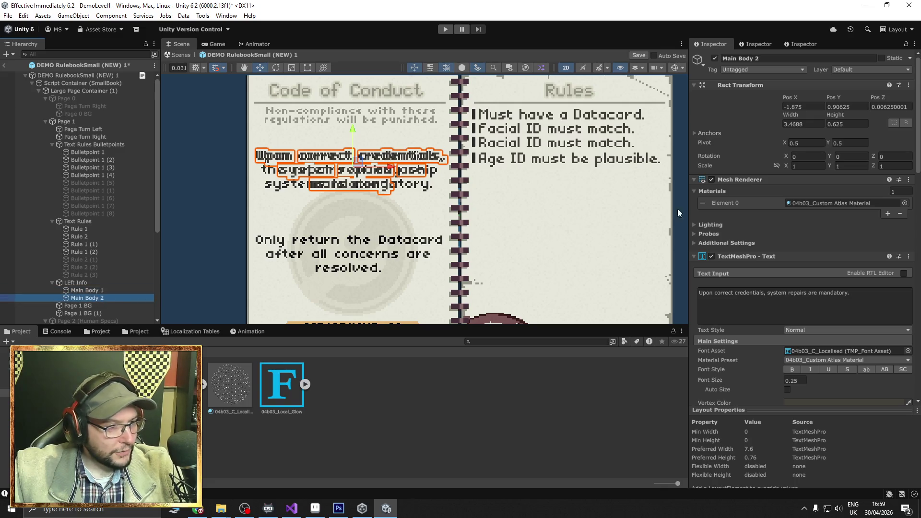
click(853, 308)
text(On)
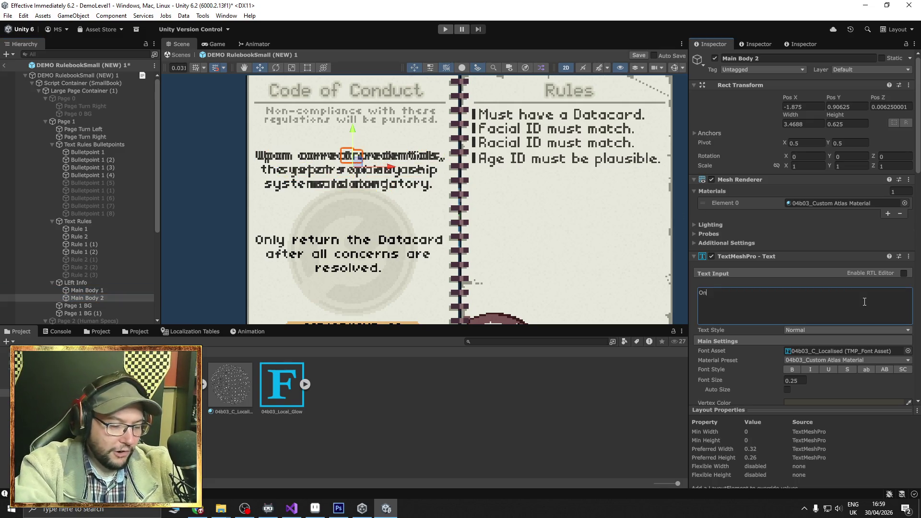
text(ly return)
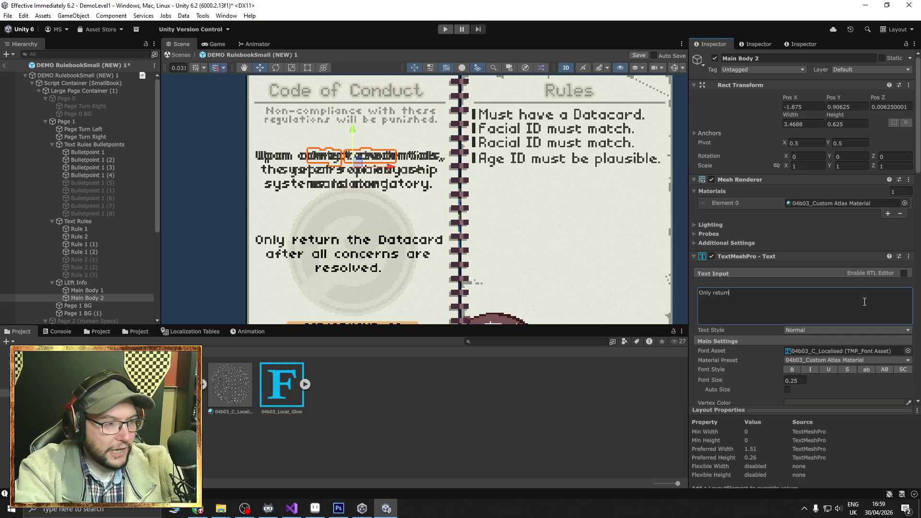
text( the Datacard)
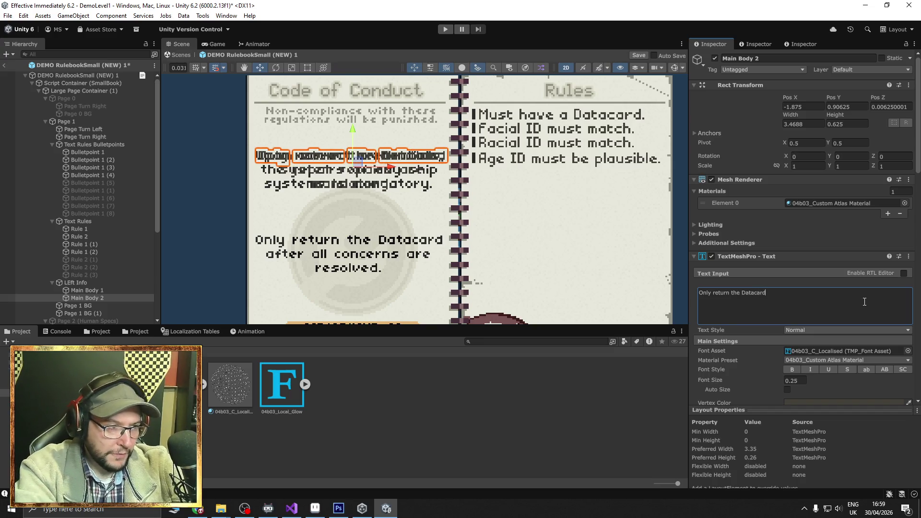
text( after all concerns)
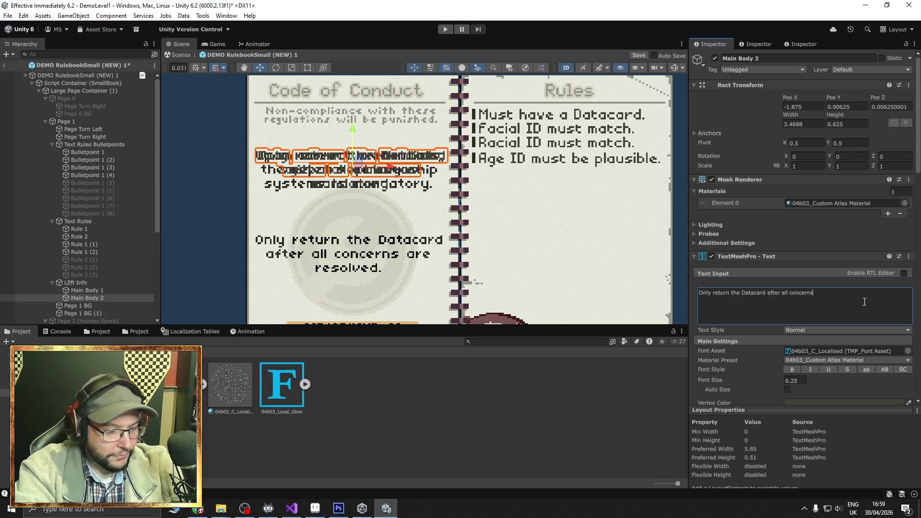
text( are resolved.)
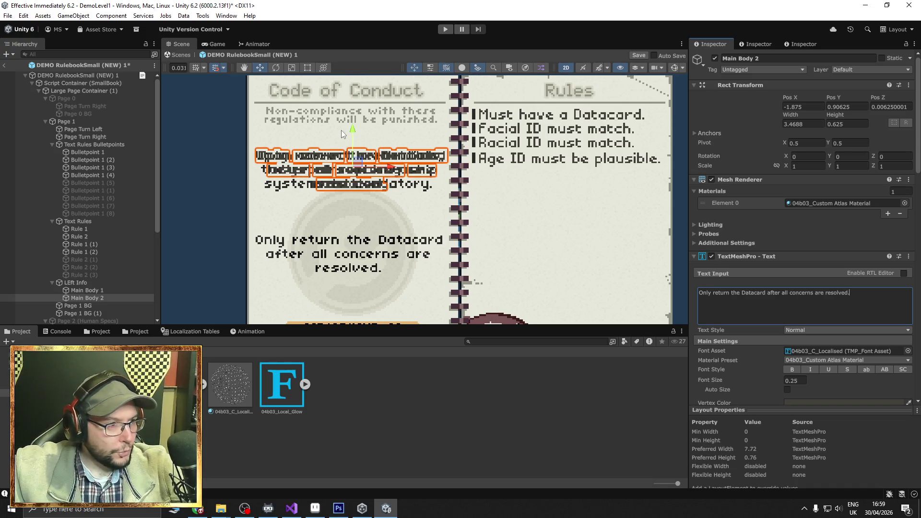
drag(352, 130, 348, 216)
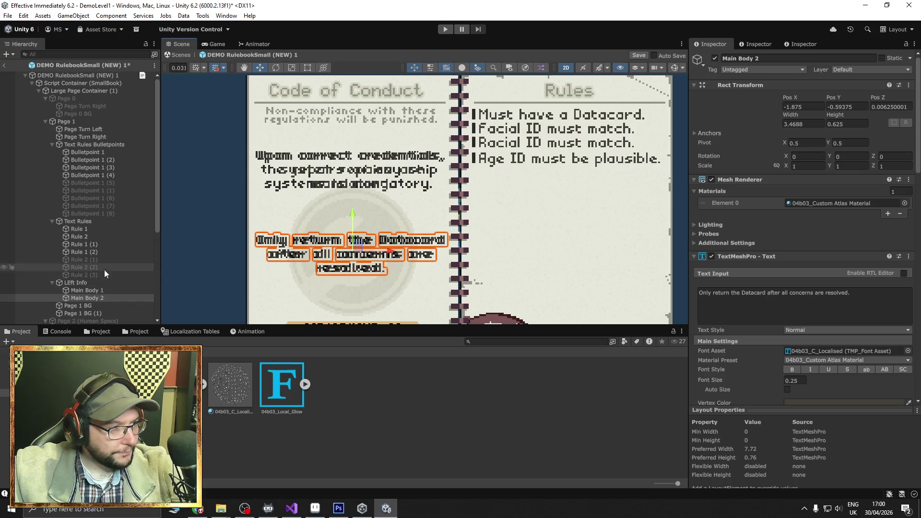
- Deactivate the duplicate Page 1 BG (1) background and bring the left page's bottom into view
click(102, 313)
click(715, 58)
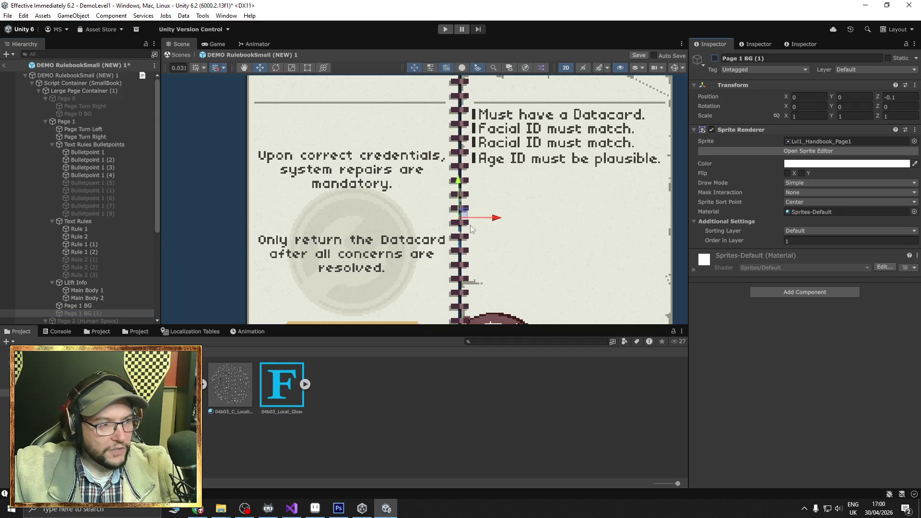
mouse_move(503, 248)
mouse_down()
mouse_move(497, 201)
mouse_move(502, 219)
mouse_up()
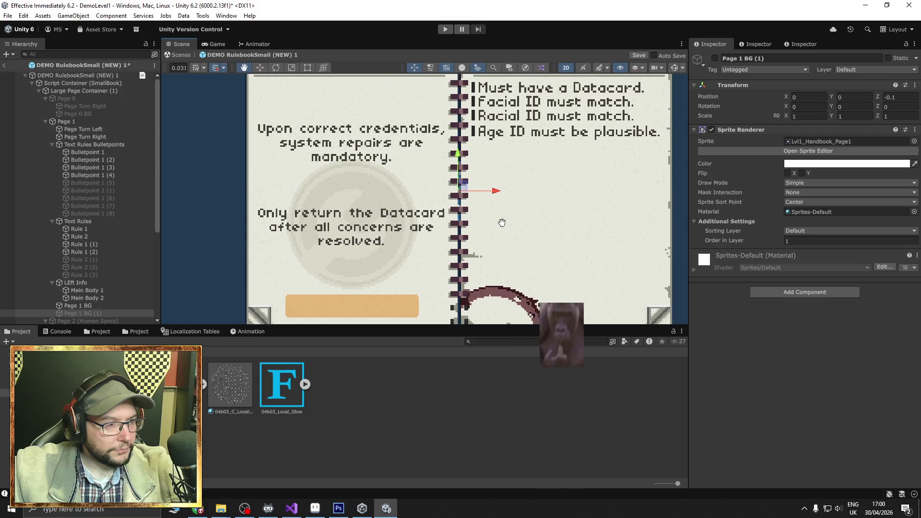
click(87, 297)
- Duplicate Main Body 2, move it to the page bottom, narrow it, and retype it as 'Department of Automotives'
right_click(87, 298)
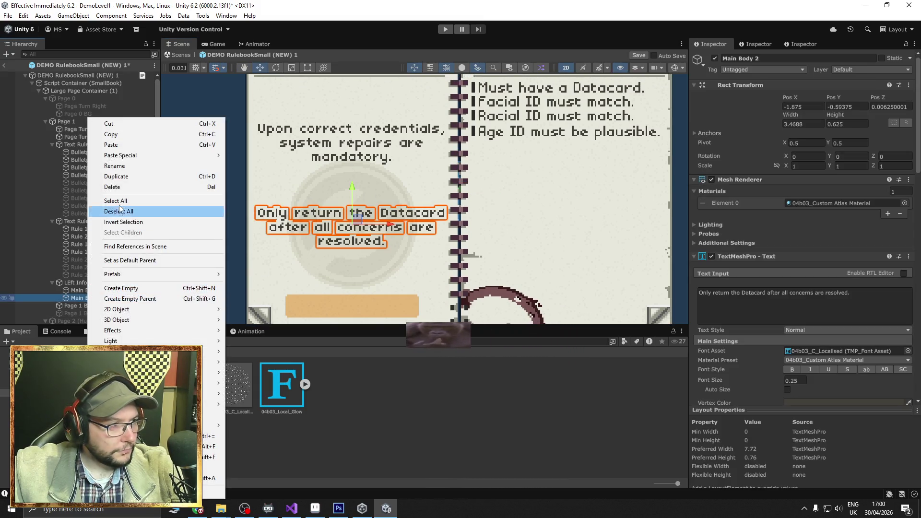
click(120, 176)
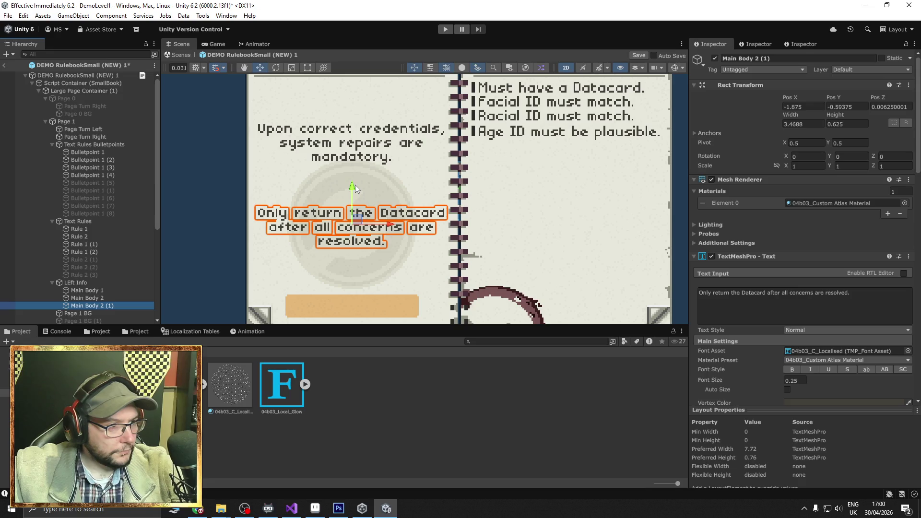
drag(355, 185, 361, 273)
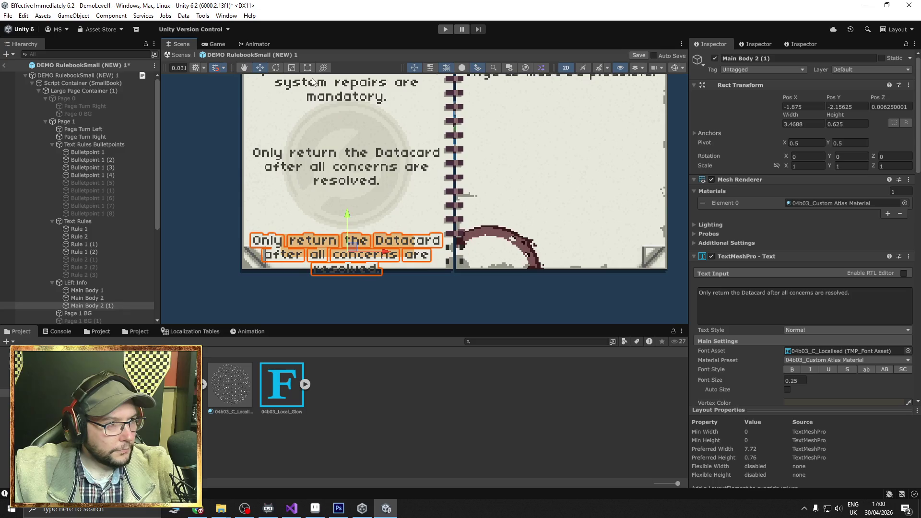
click(307, 67)
drag(257, 255, 281, 257)
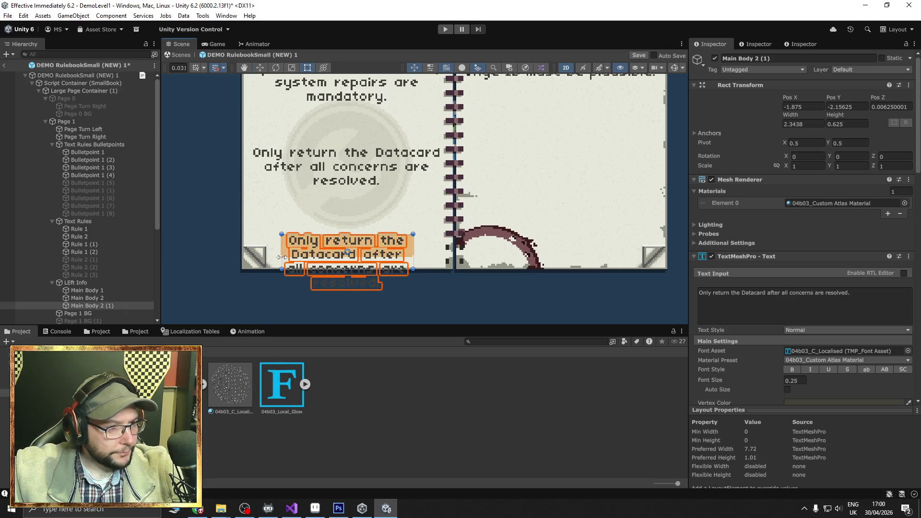
click(864, 299)
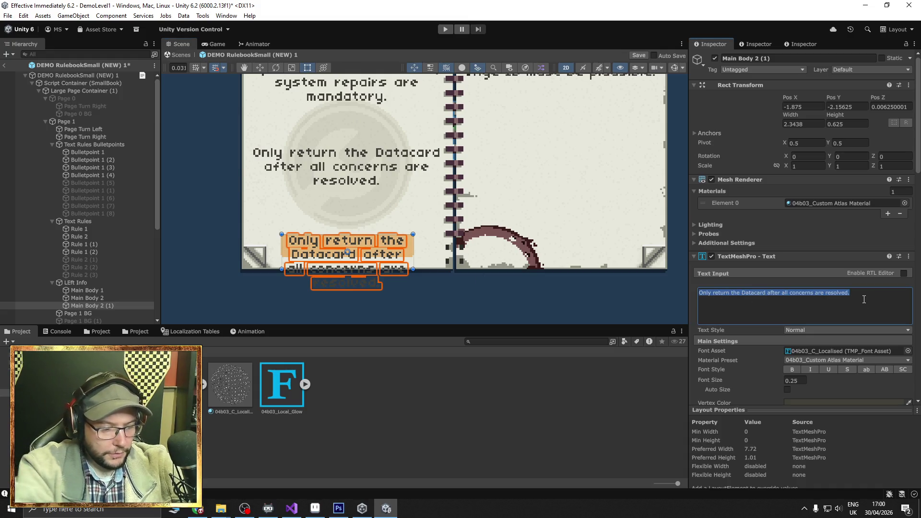
text(D)
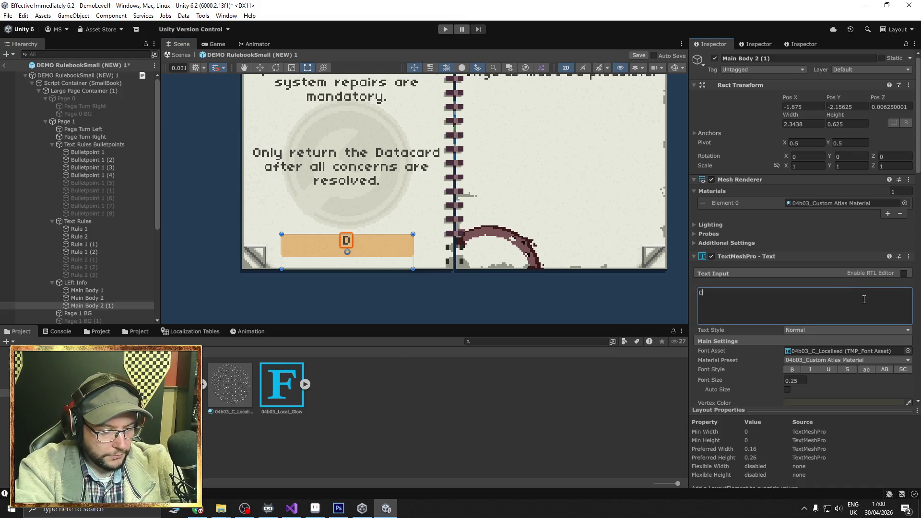
text(epartment )
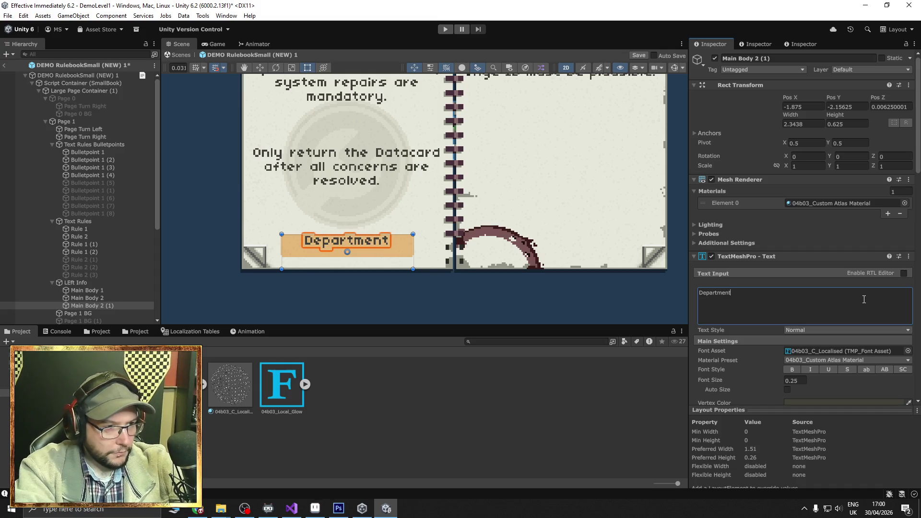
text(of)
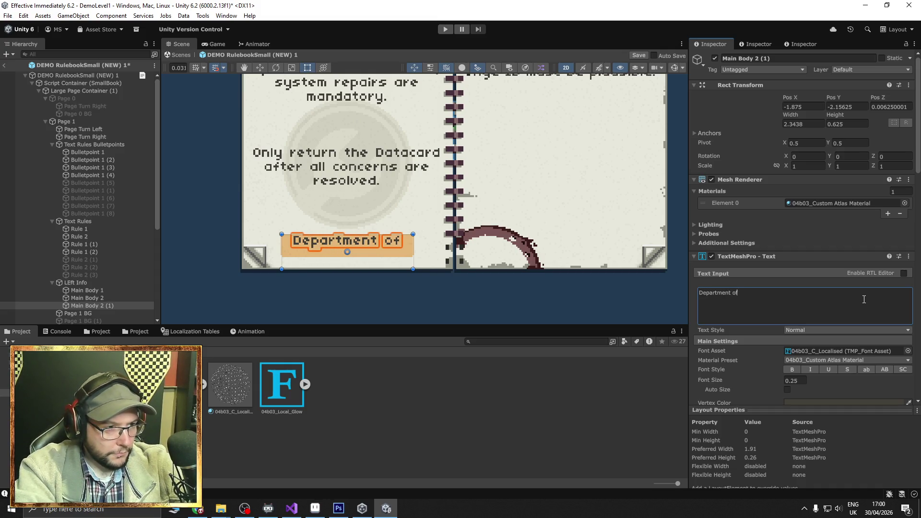
text( Automotiv)
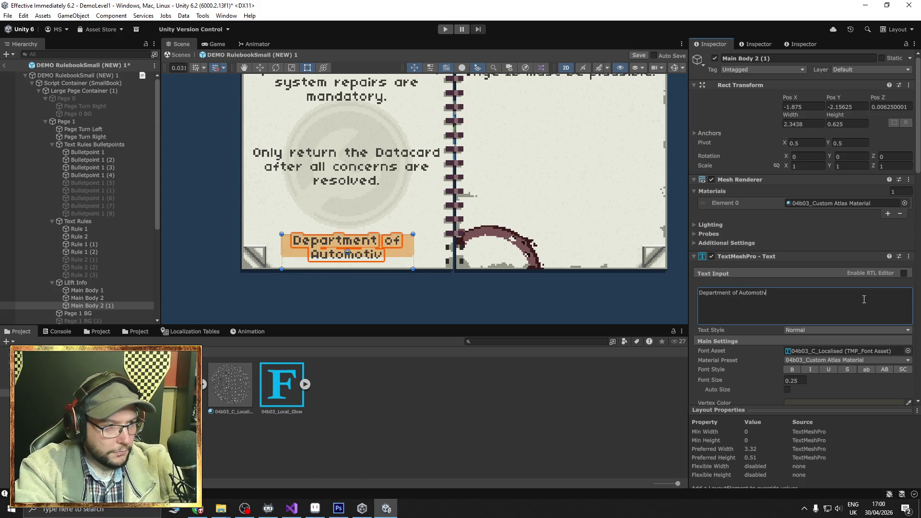
text(es)
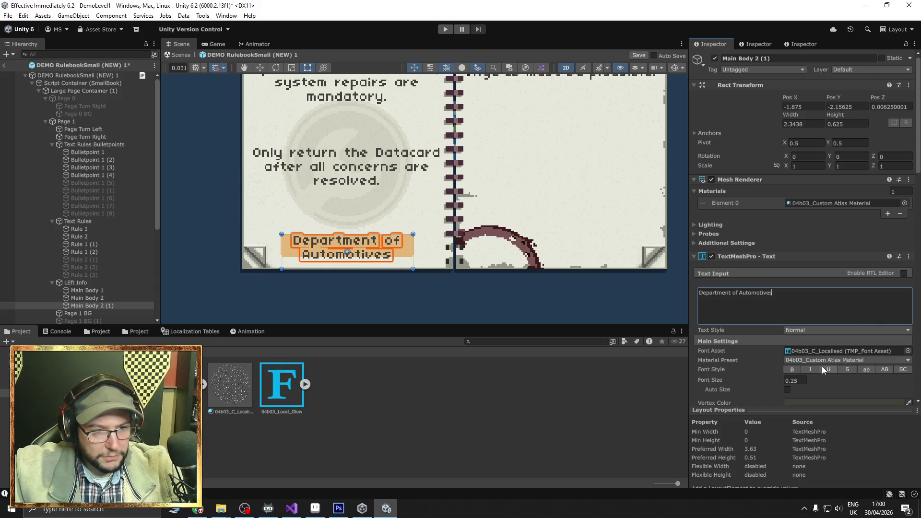
scroll(823, 370, down, 3)
- Try different Line spacing values on the Department of Automotives label, such as -10 and -15
click(826, 342)
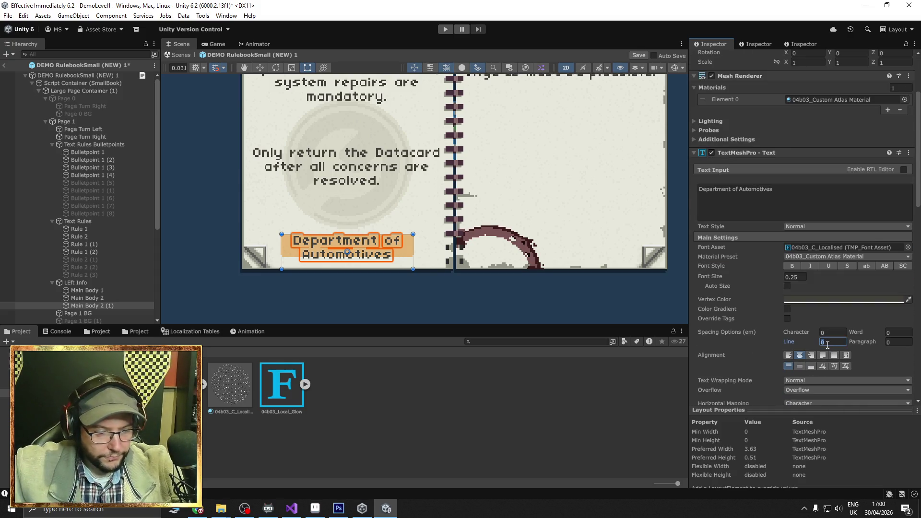
text(-5)
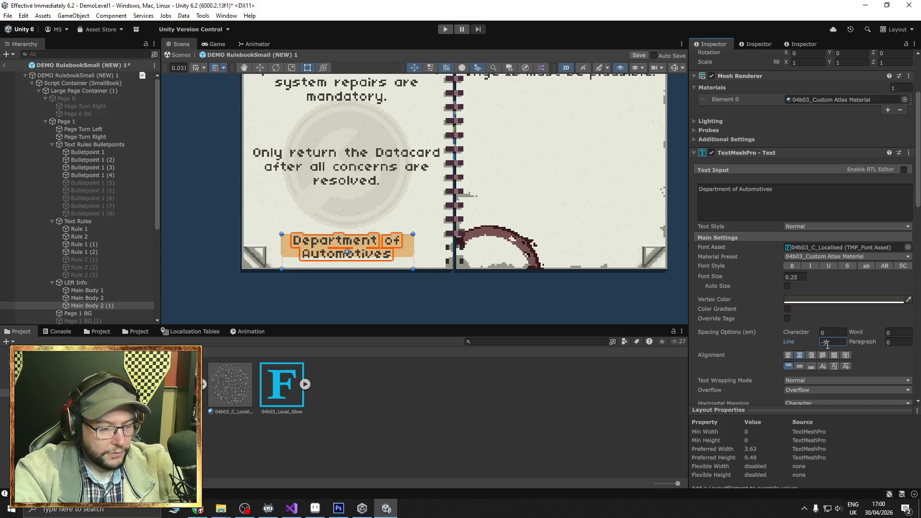
key(BackSpace)
text(10)
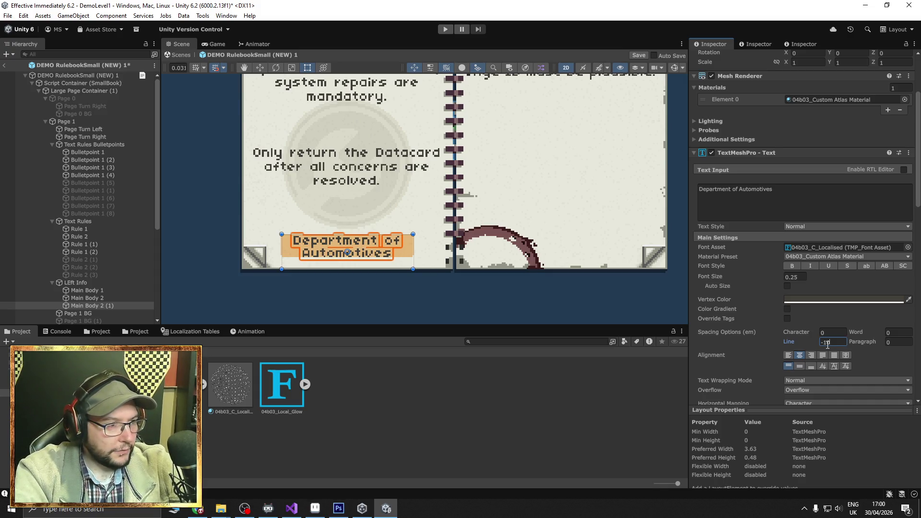
click(394, 296)
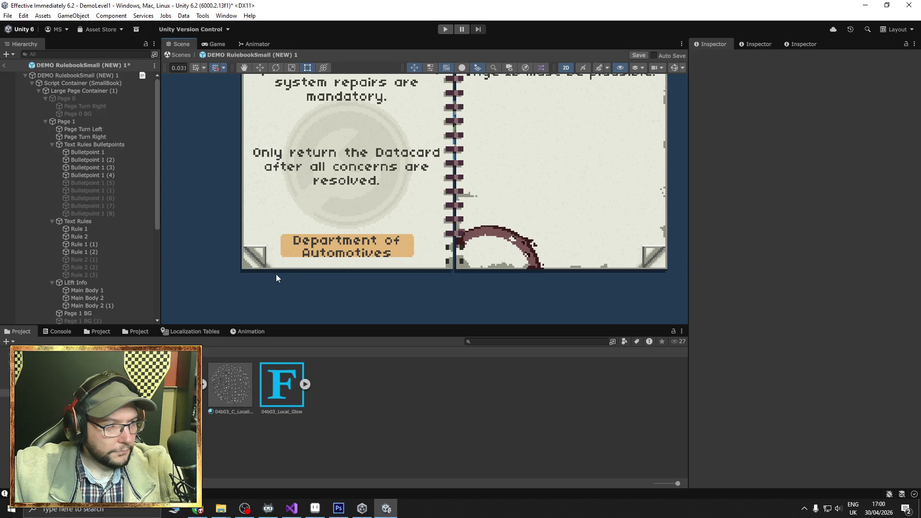
click(88, 305)
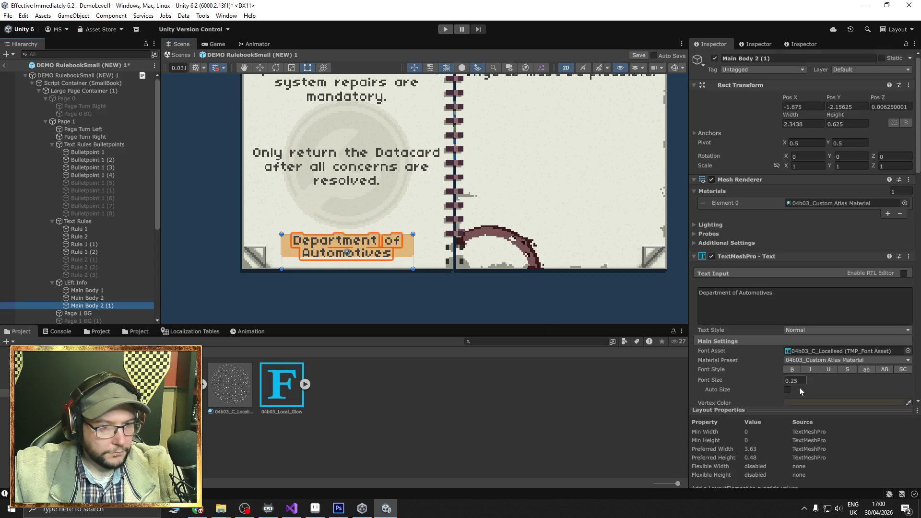
click(825, 368)
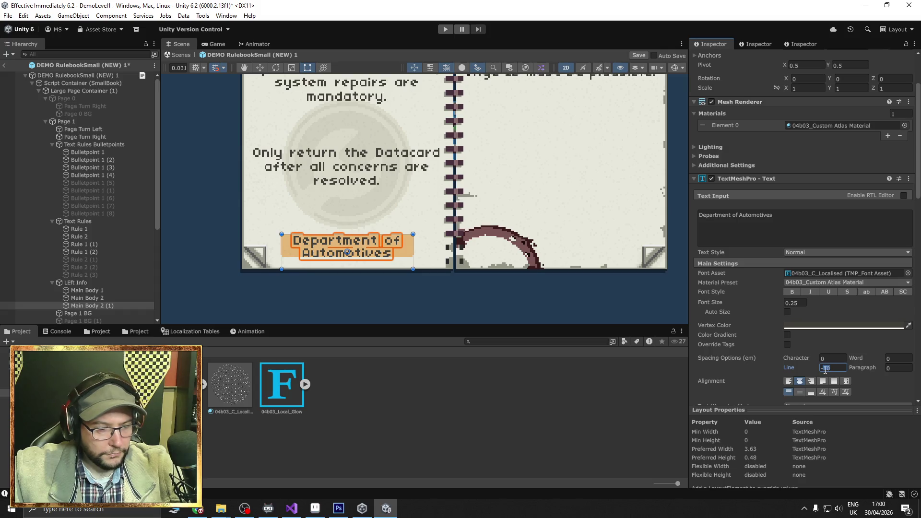
text(-15)
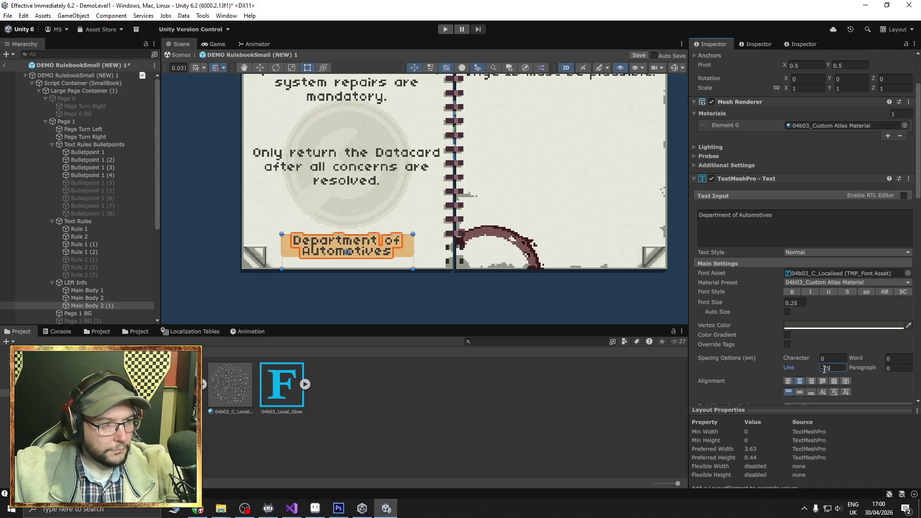
key(BackSpace)
key(BackSpace)
text(8)
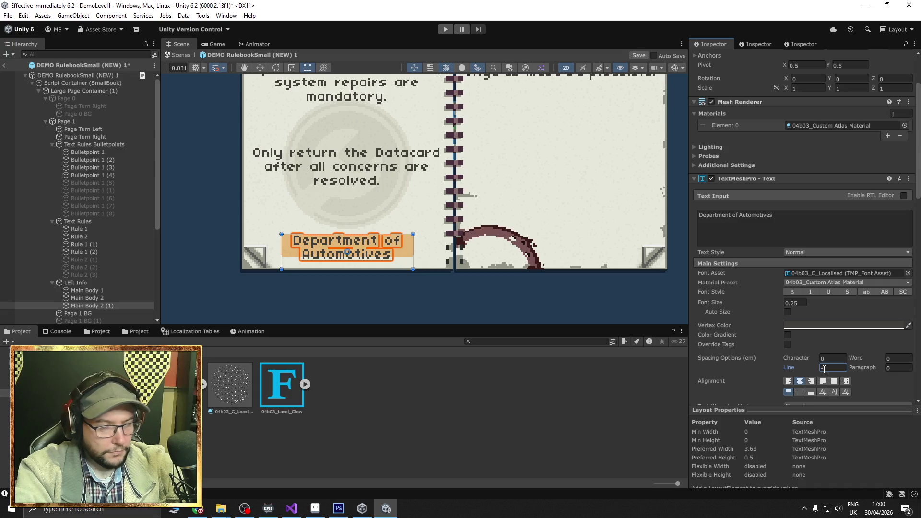
text(12)
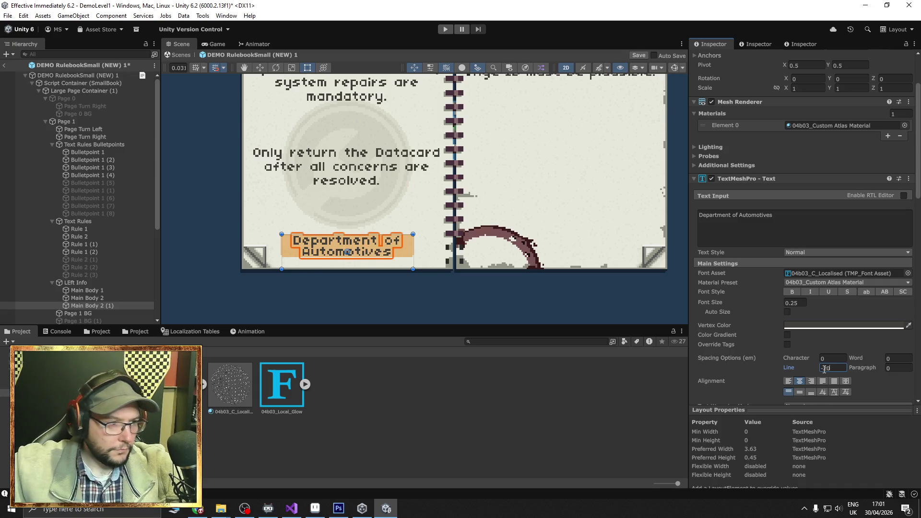
- Zoom in on the label and retry its Line spacing with a value of 15
scroll(384, 288, up, 5)
drag(351, 286, 446, 288)
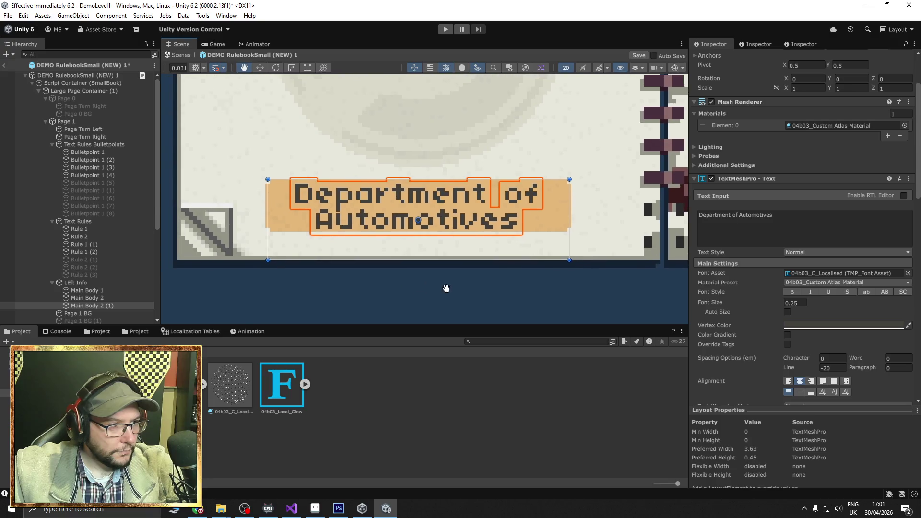
click(832, 368)
click(828, 369)
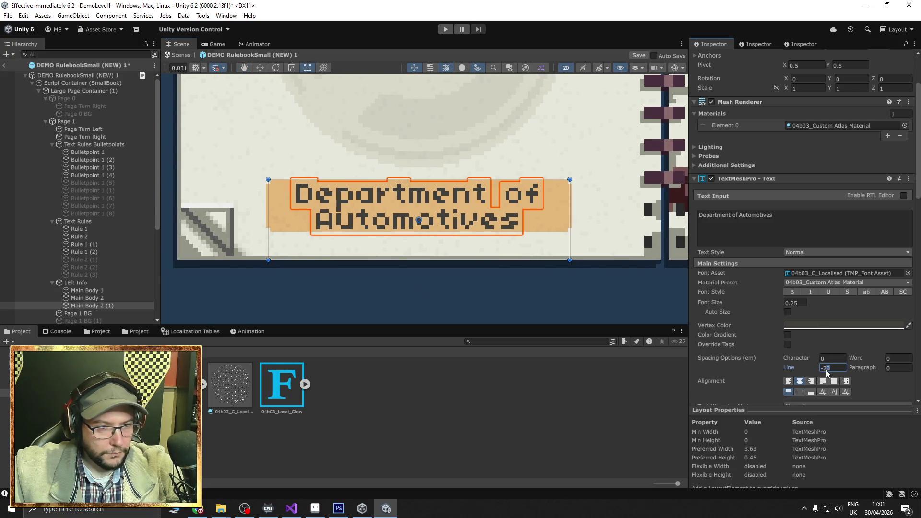
text(25)
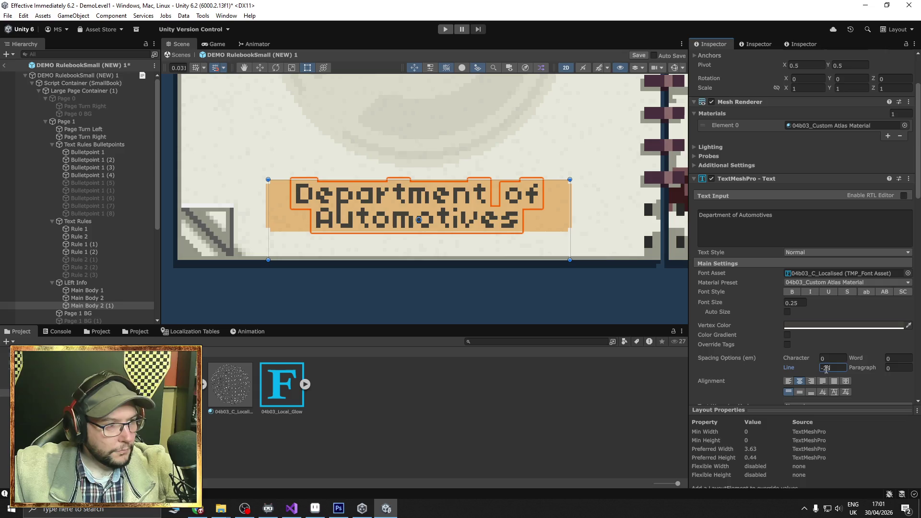
key(BackSpace)
key(BackSpace)
text(15)
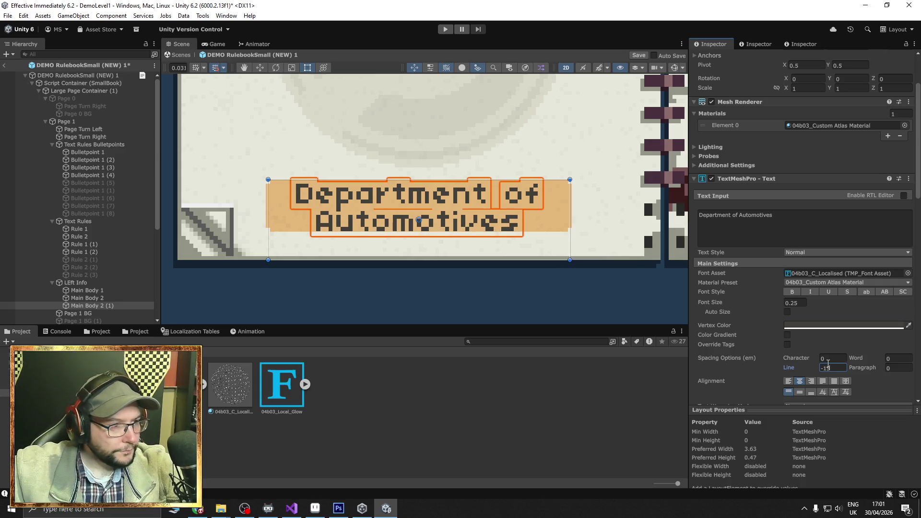
scroll(341, 222, up, 10)
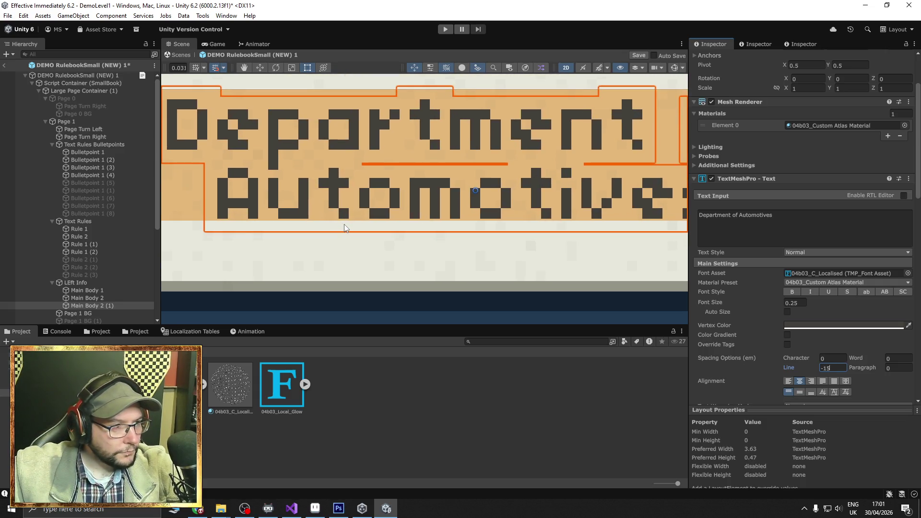
scroll(342, 225, down, 5)
scroll(420, 236, up, 5)
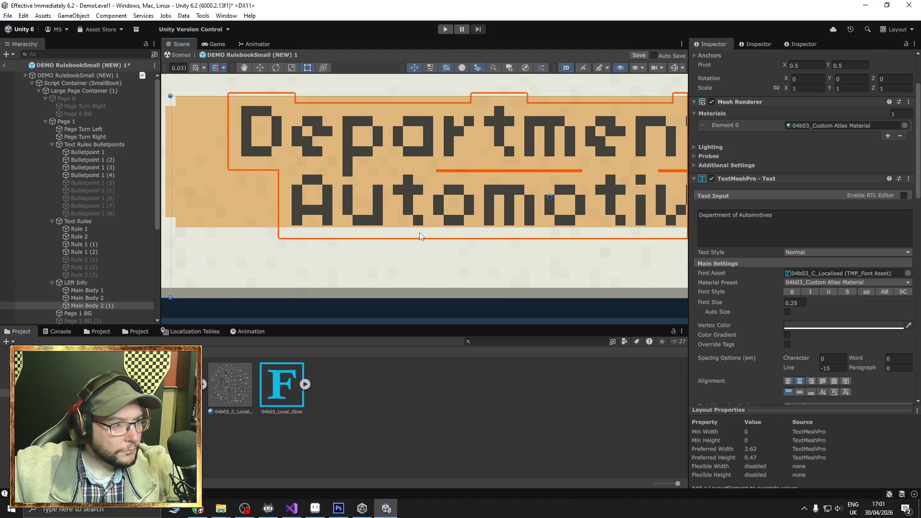
- Set the label's Line spacing to -12 and deselect it
click(831, 369)
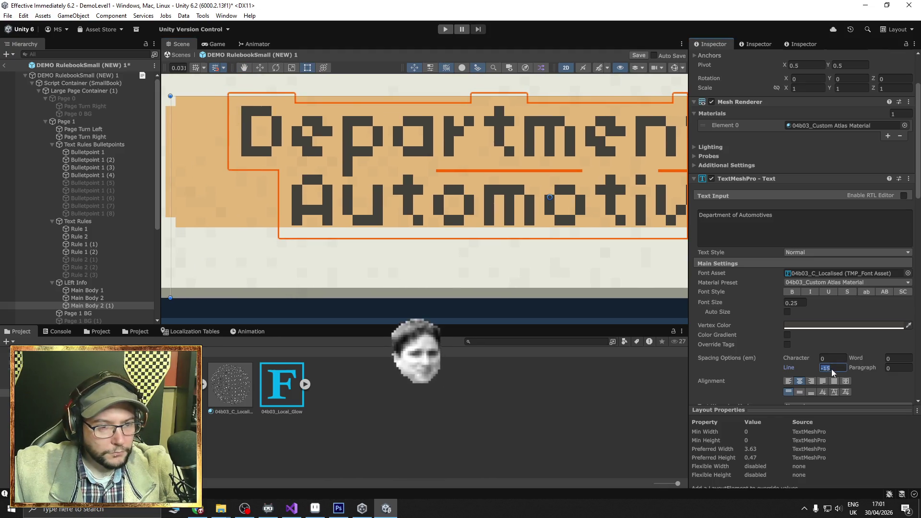
text(-10)
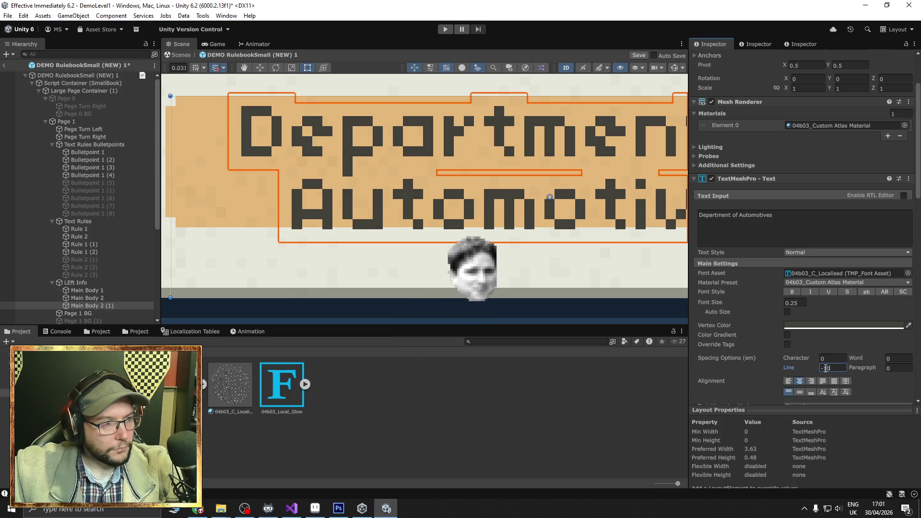
key(BackSpace)
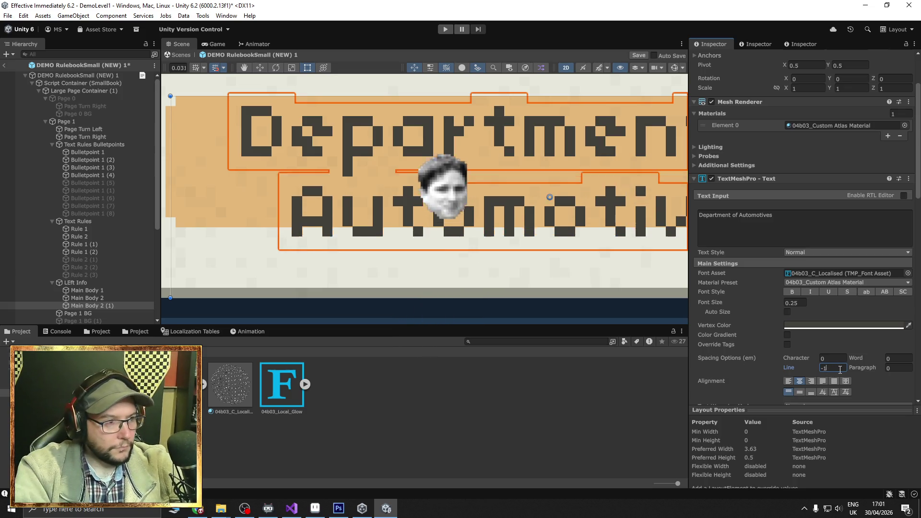
text(2)
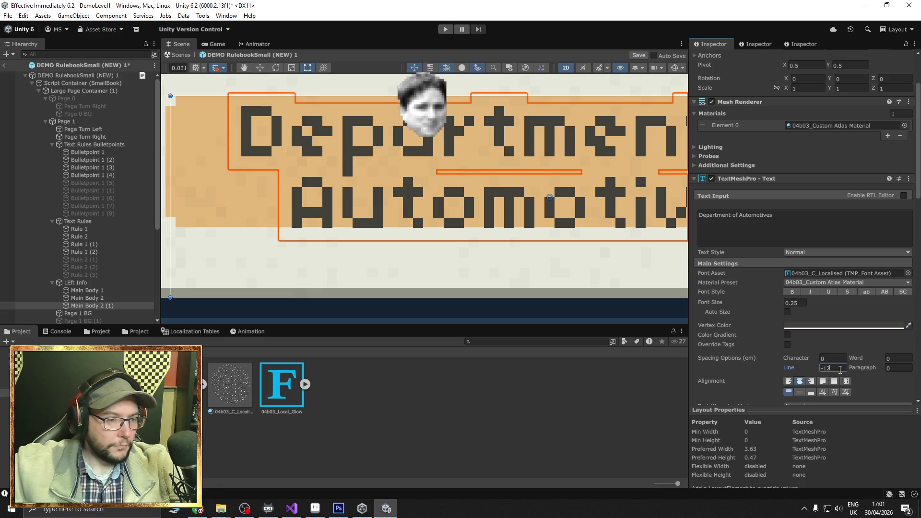
scroll(440, 210, down, 10)
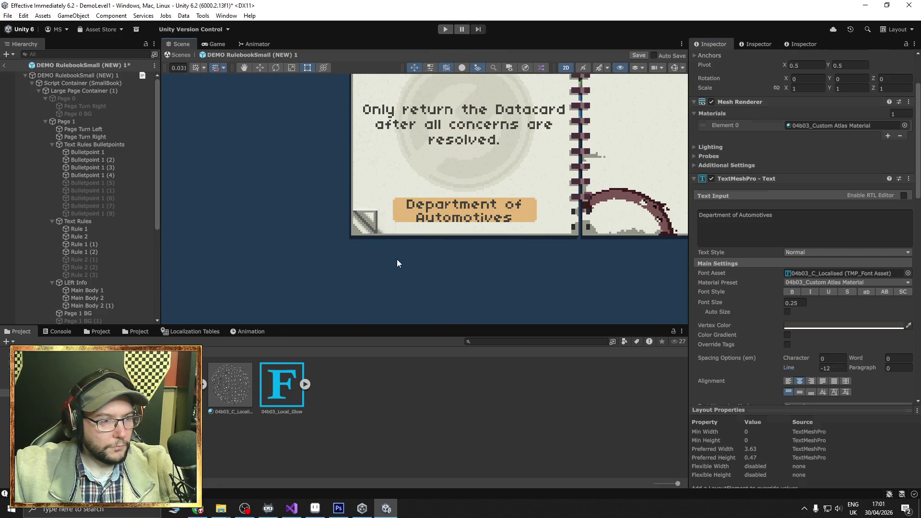
click(397, 262)
scroll(398, 269, down, 5)
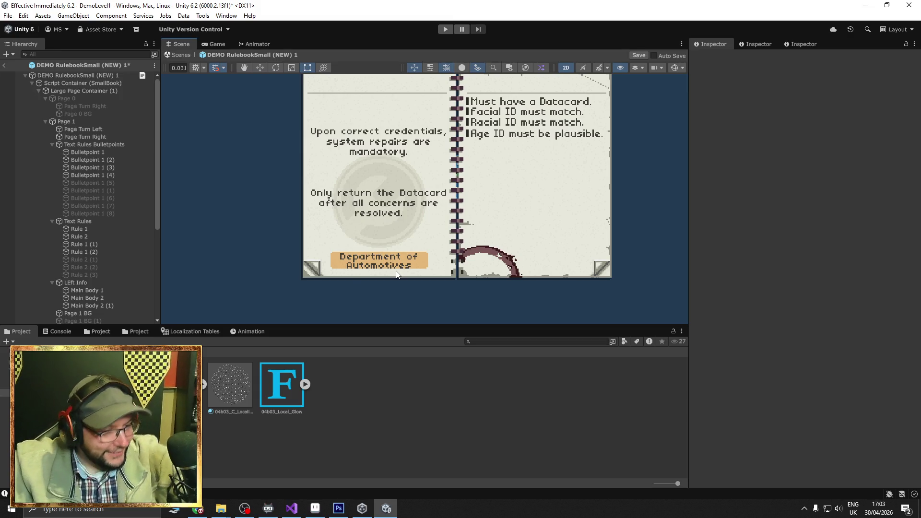
drag(426, 190, 424, 217)
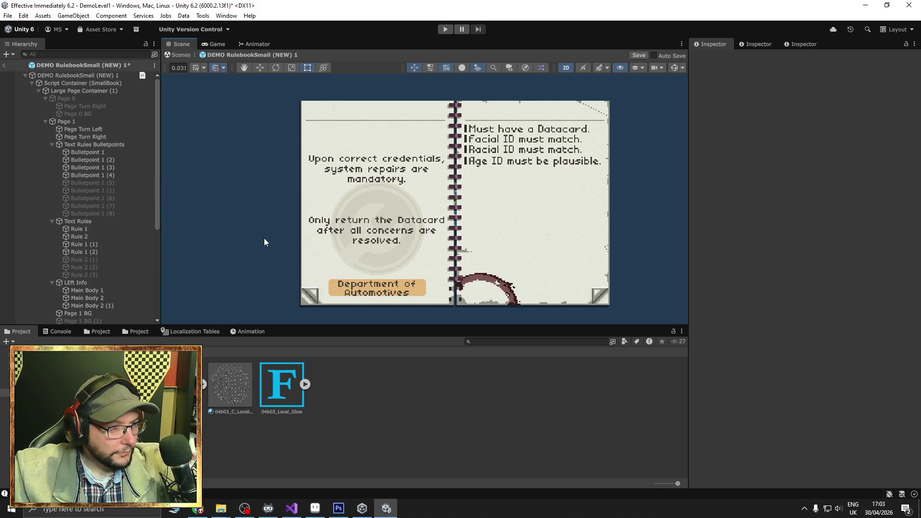
scroll(120, 281, down, 3)
click(100, 263)
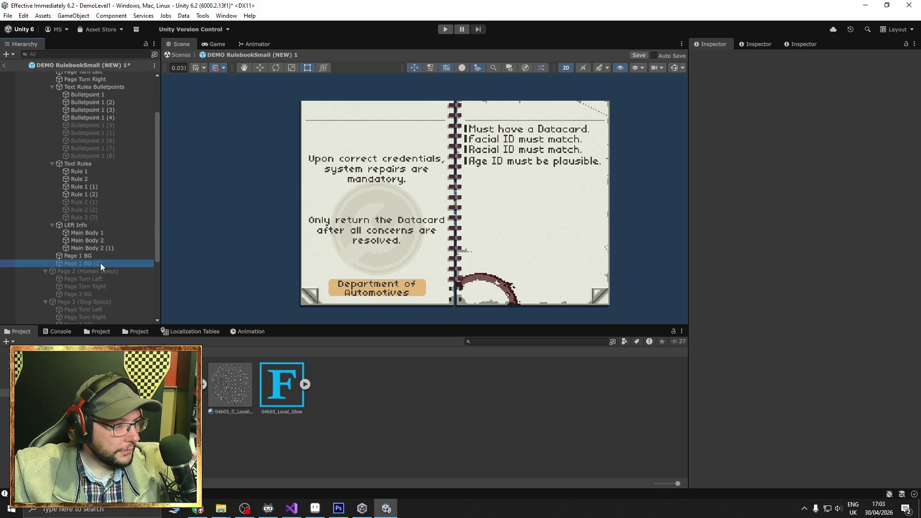
click(714, 58)
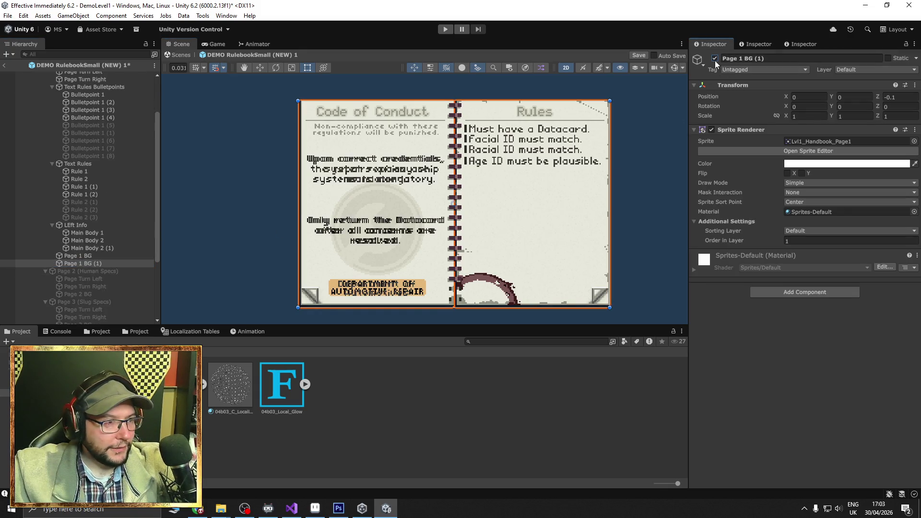
click(715, 58)
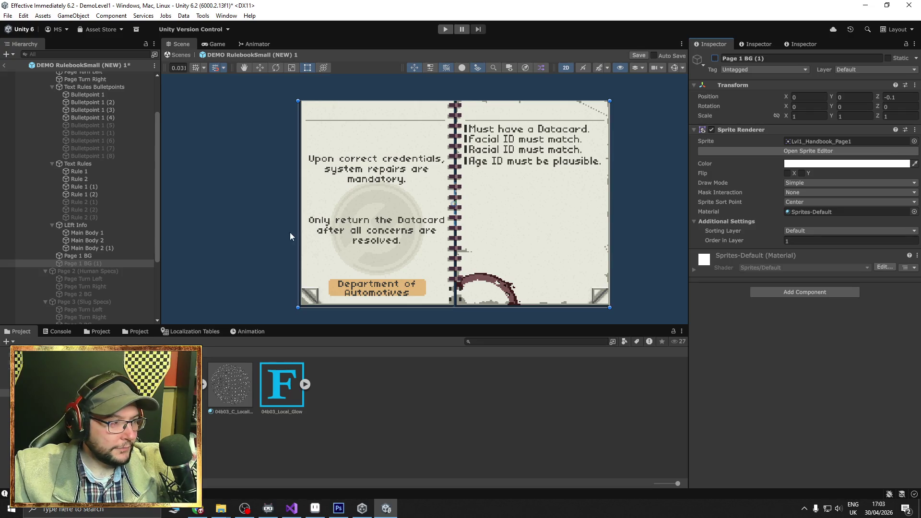
- Duplicate Main Body 1 and move the Main Body 1 (1) copy just above the original
right_click(96, 233)
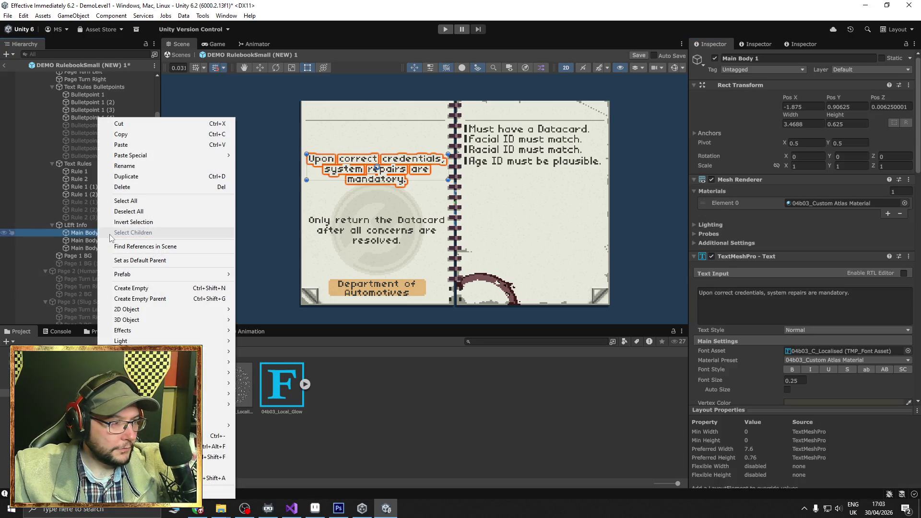
click(133, 176)
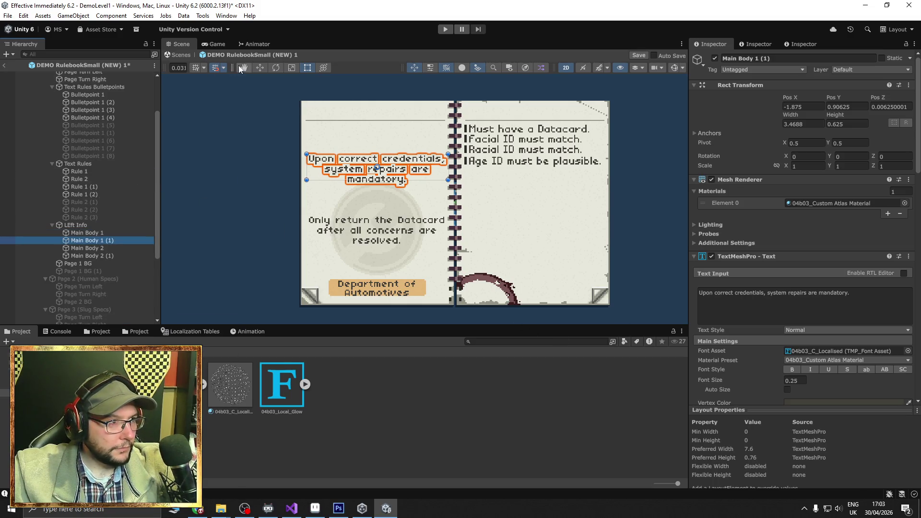
click(259, 67)
drag(379, 134, 380, 103)
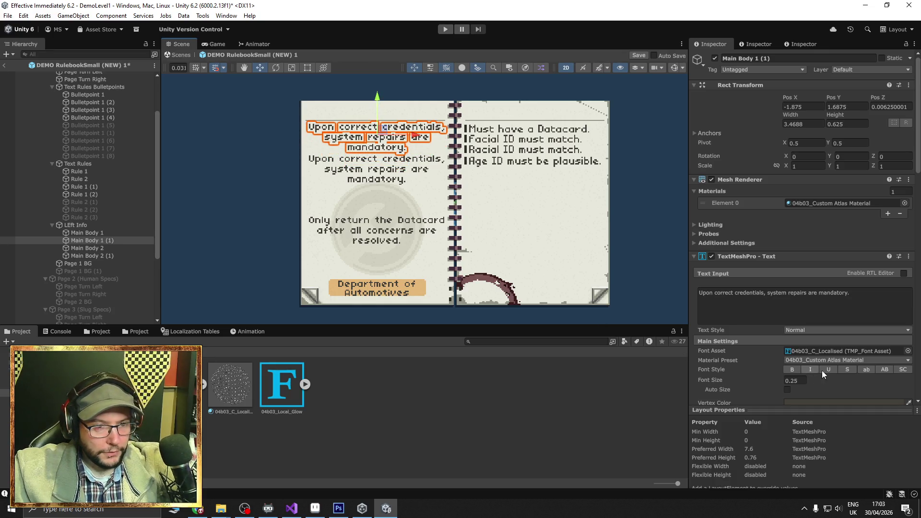
click(840, 302)
key(ctrl+a)
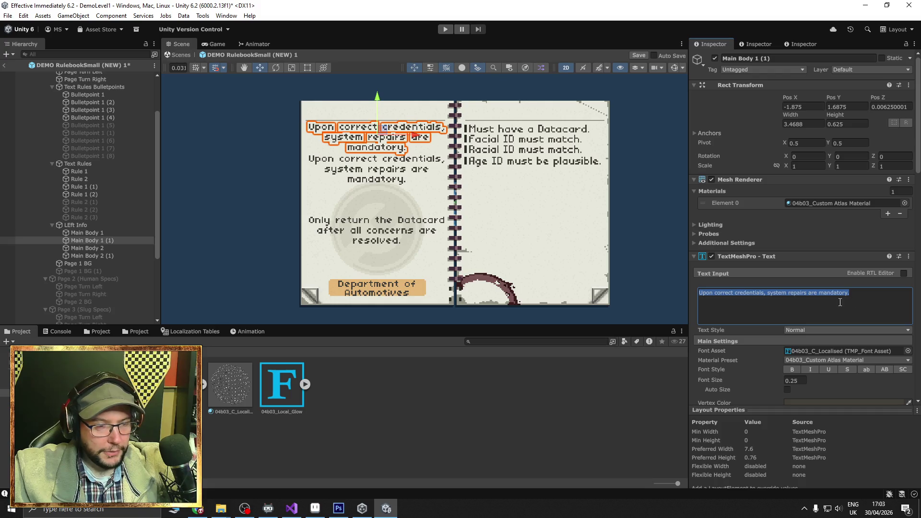
click(87, 272)
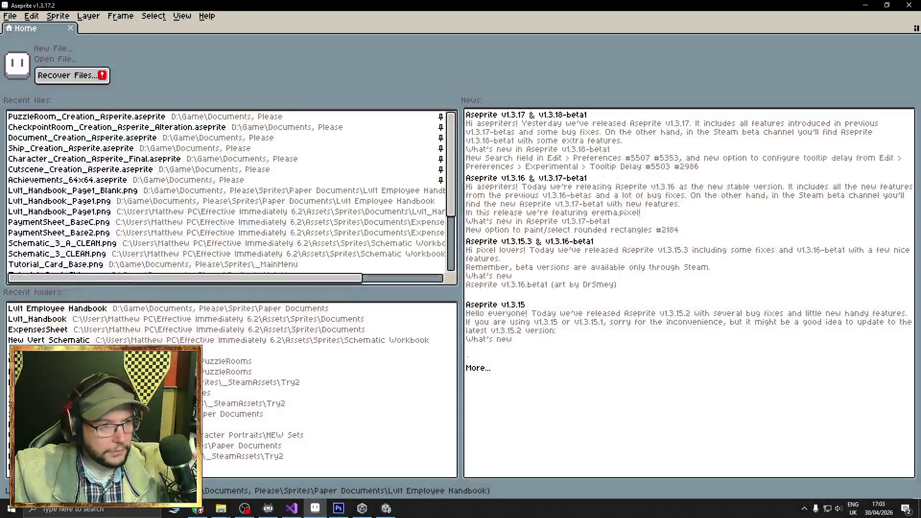
- Open Lvl1_Handbook_Page1.png in Aseprite to read its Code of Conduct text, then return to Unity
click(123, 204)
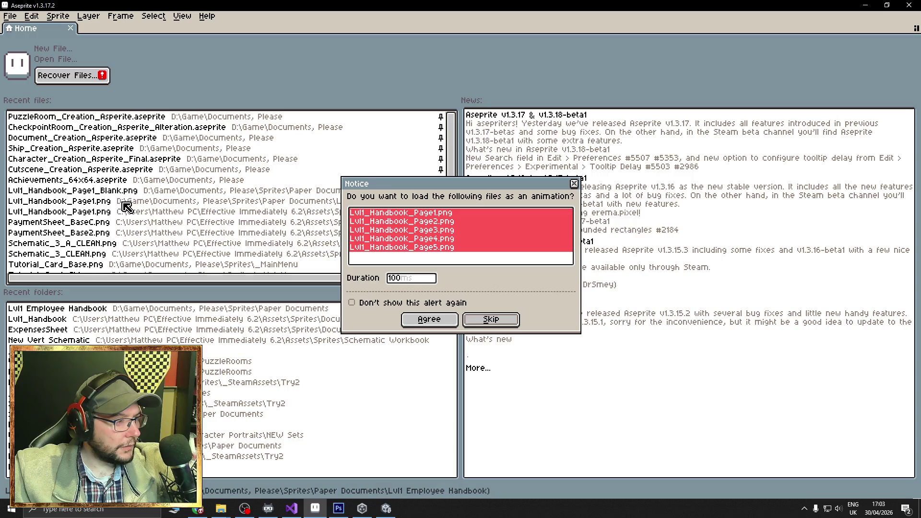
click(499, 323)
scroll(345, 186, up, 3)
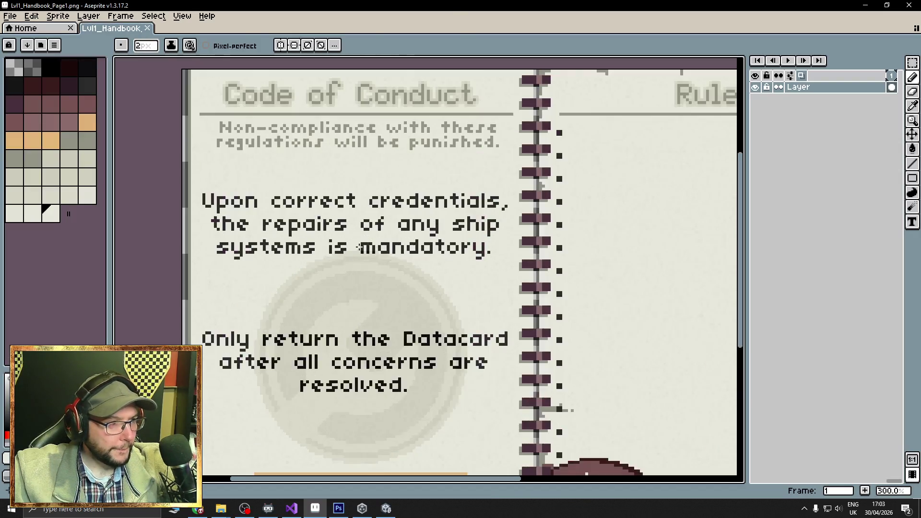
drag(345, 186, 350, 223)
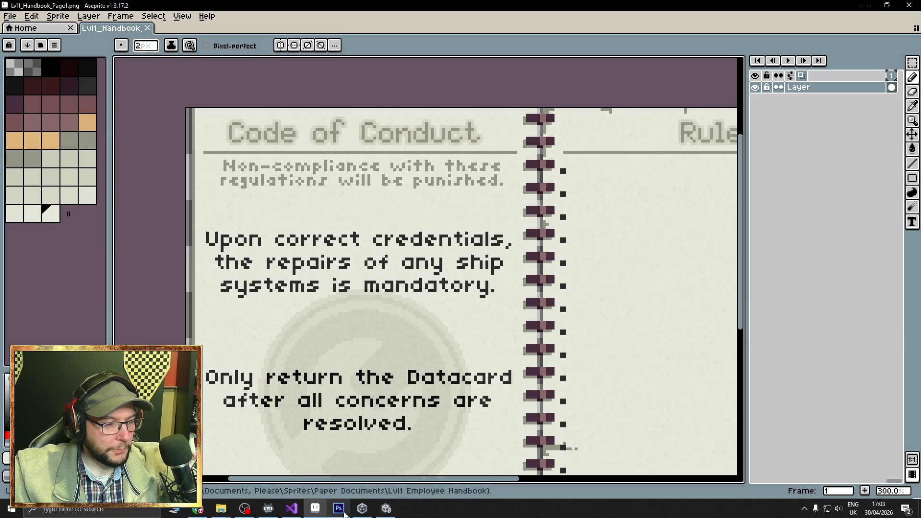
click(390, 507)
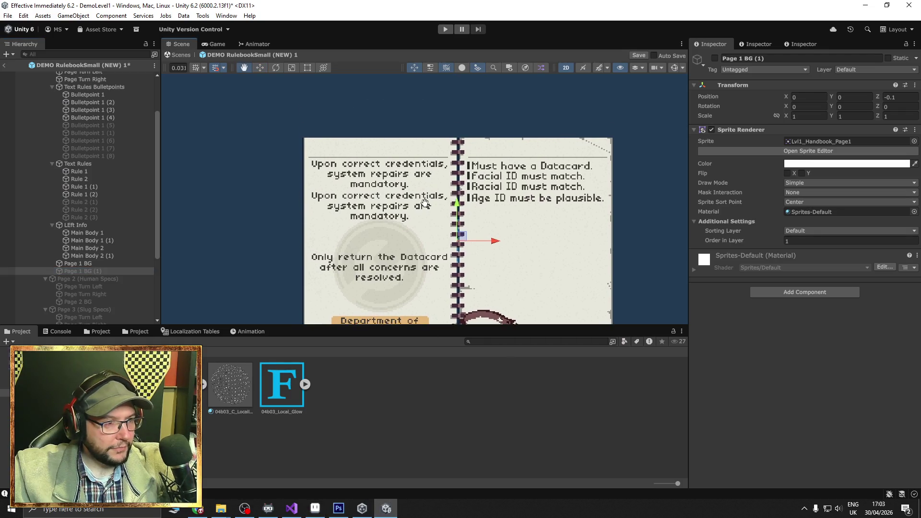
- Replace the Main Body 1 (1) copy's text with 'Non-compliance will be punished.'
click(95, 240)
click(864, 299)
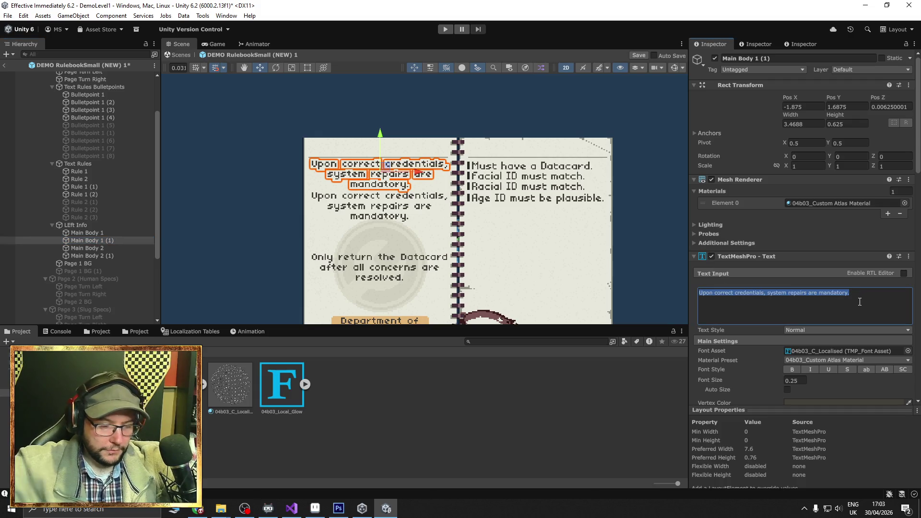
text(Non-co)
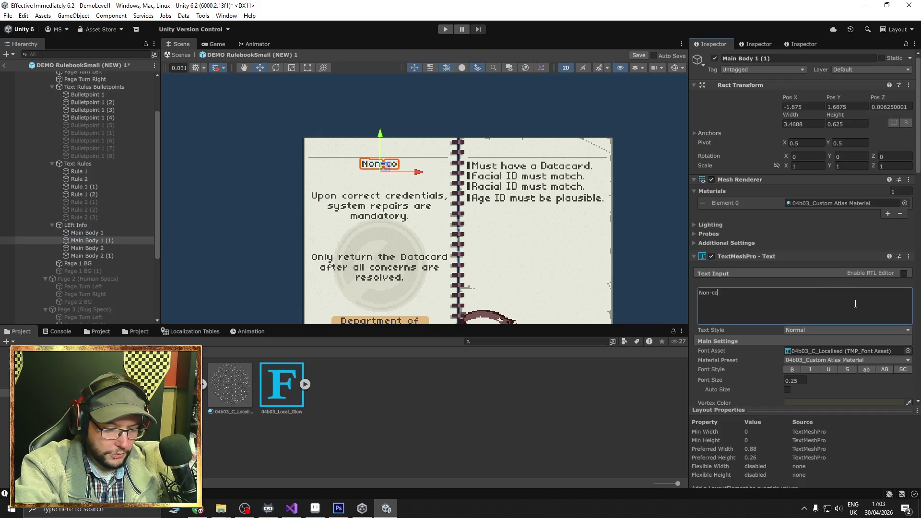
text(mpliance)
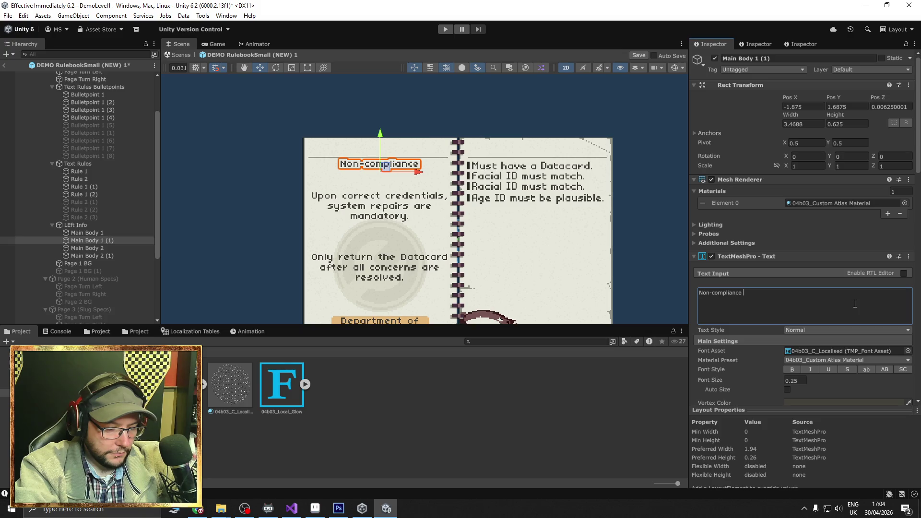
text(will be pu)
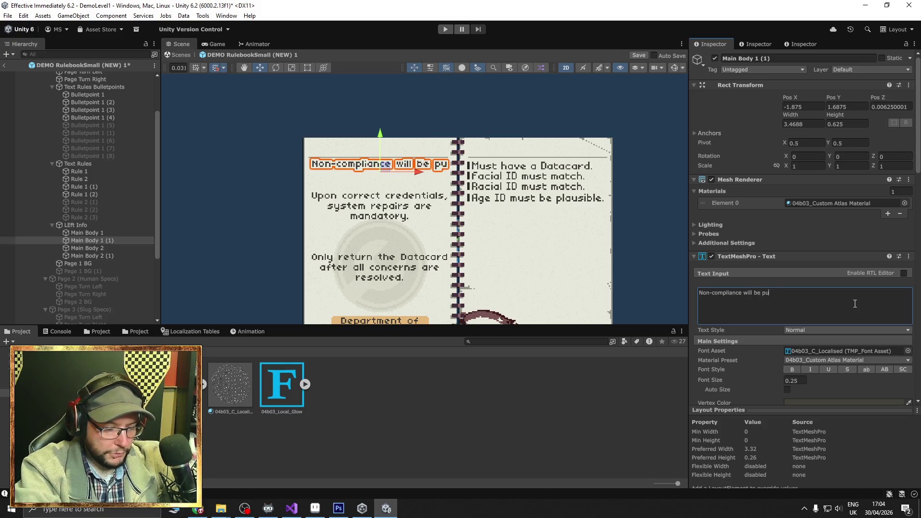
text(nished)
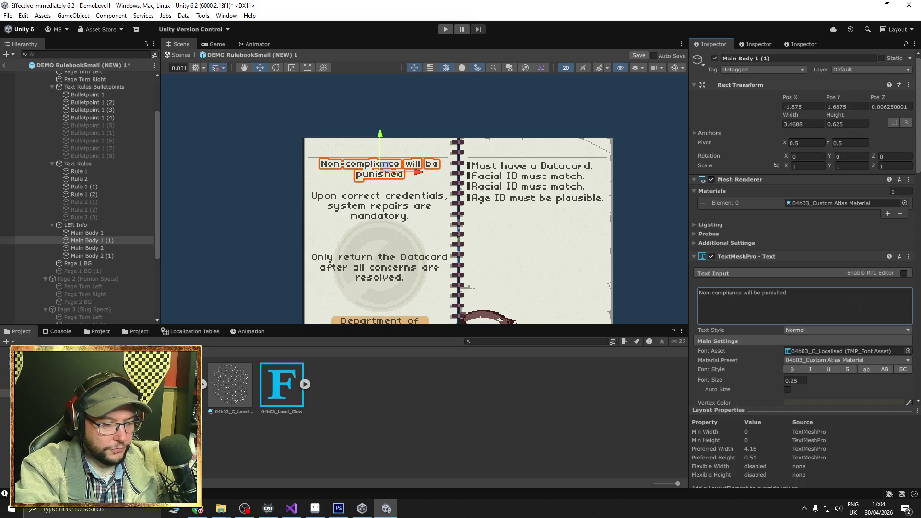
text(.)
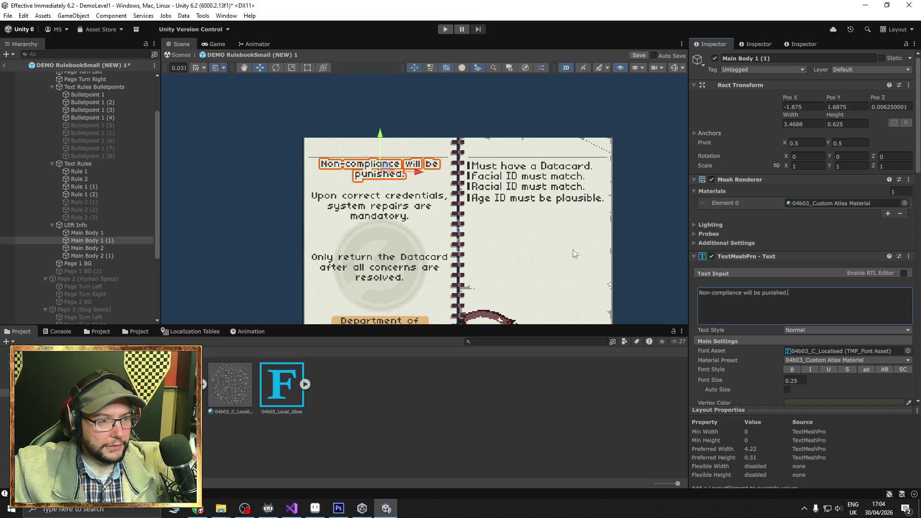
click(636, 254)
drag(637, 254, 603, 217)
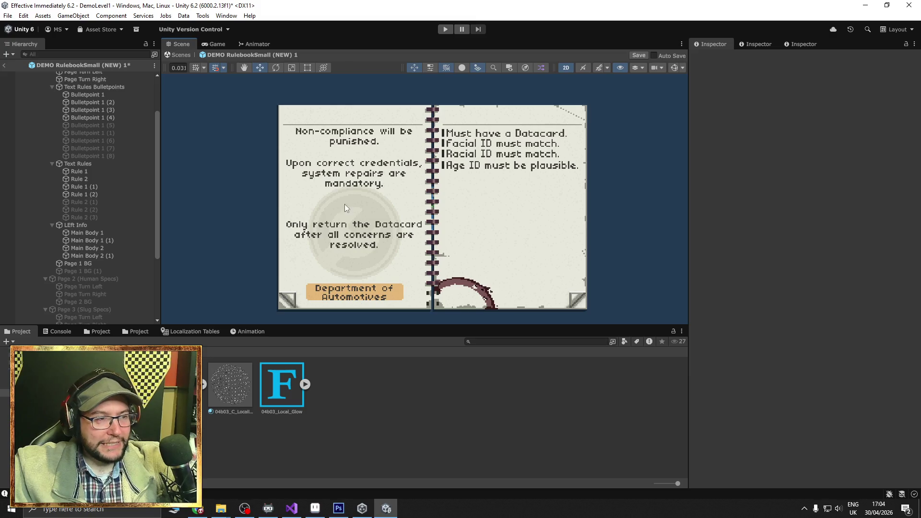
- Tint the 'Non-compliance will be punished.' line a lighter grey (9A9792) through its Vertex Color
click(301, 136)
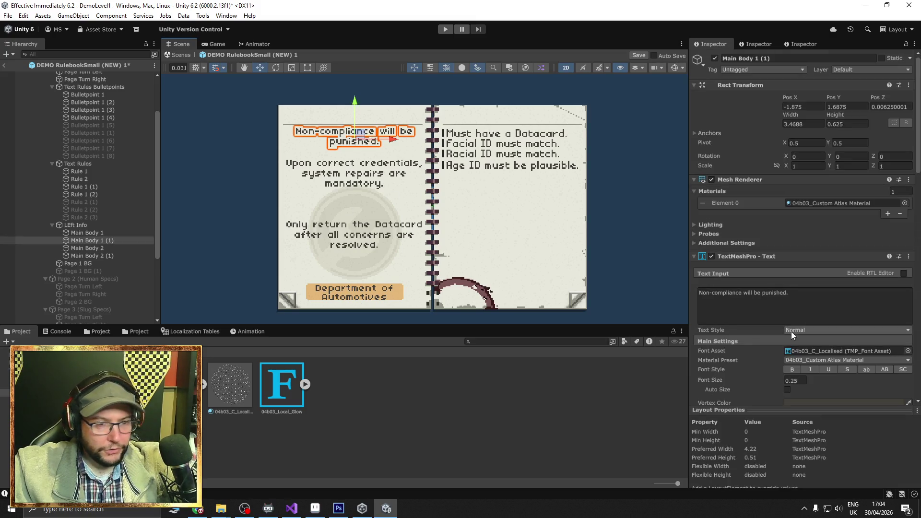
scroll(824, 372, down, 1)
click(822, 375)
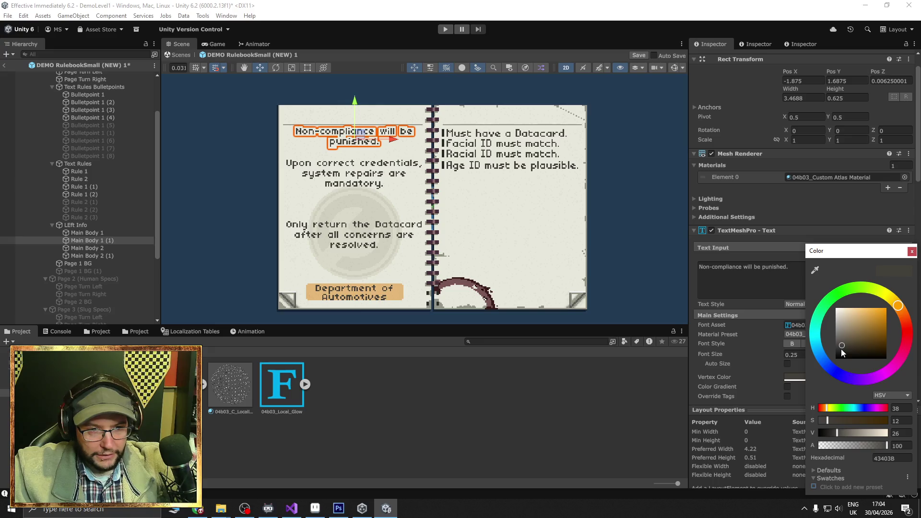
drag(841, 349, 839, 333)
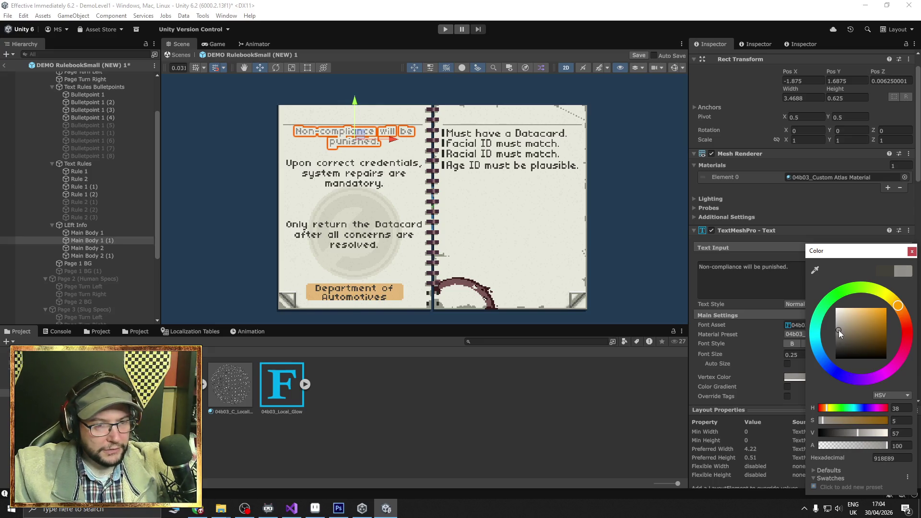
drag(840, 334, 840, 326)
click(911, 252)
click(656, 242)
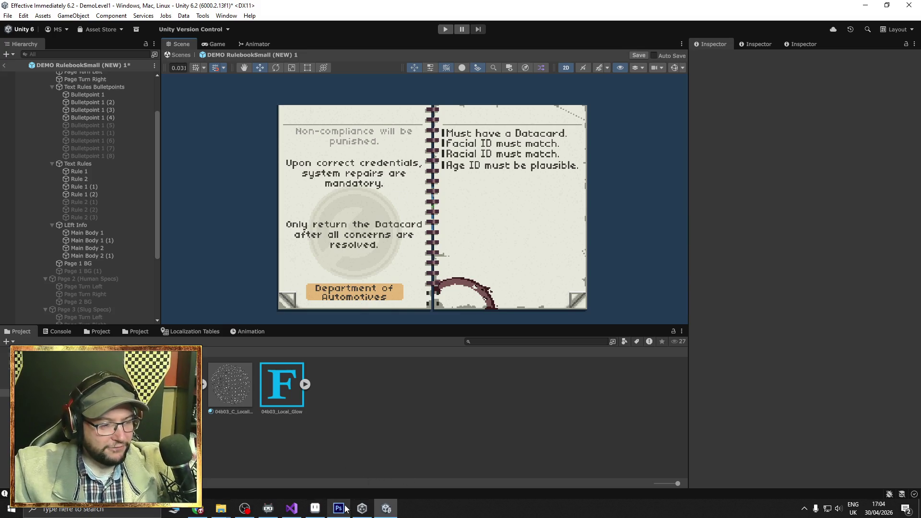
click(315, 508)
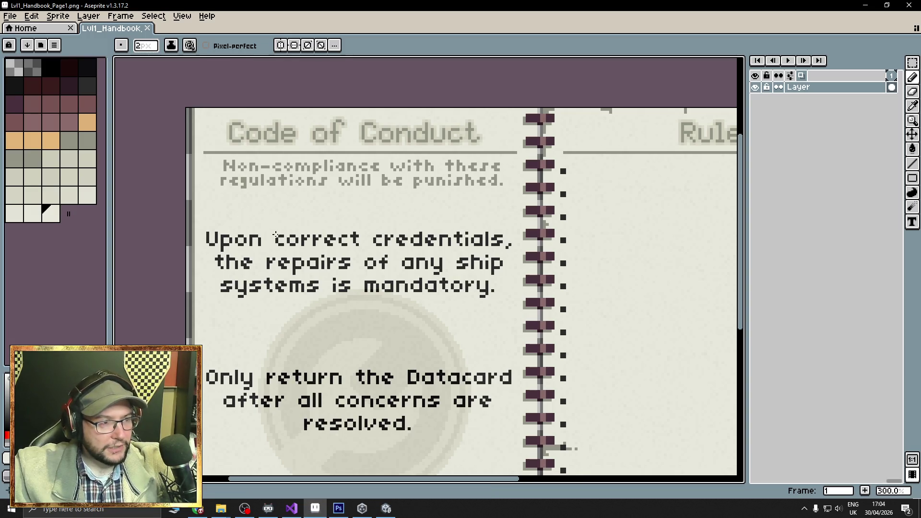
- Zoom out on the Aseprite canvas, close the Unity Hub, and bring the Unity editor forward
scroll(382, 452, down, 1)
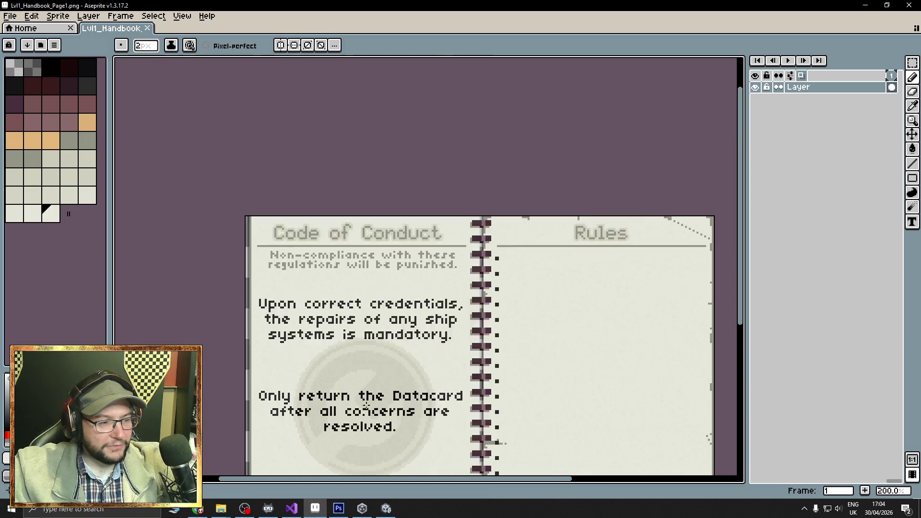
scroll(382, 432, down, 1)
scroll(387, 288, up, 1)
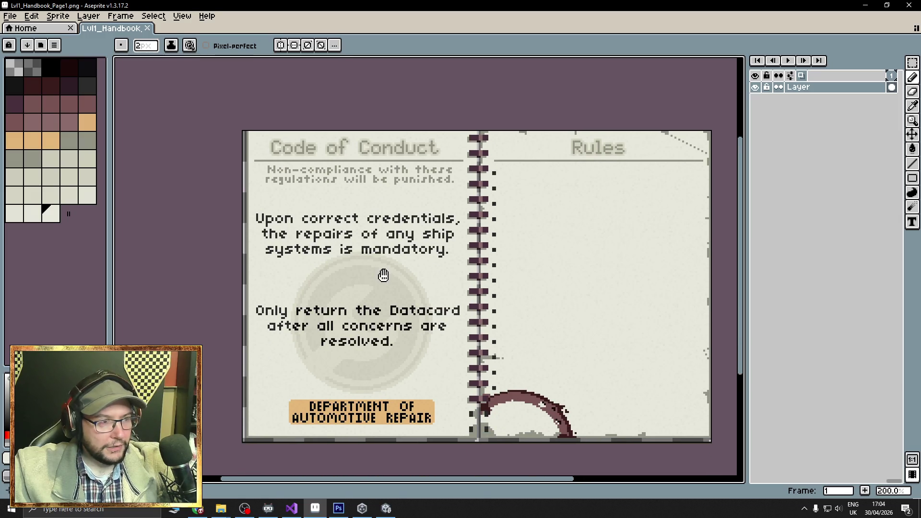
click(369, 510)
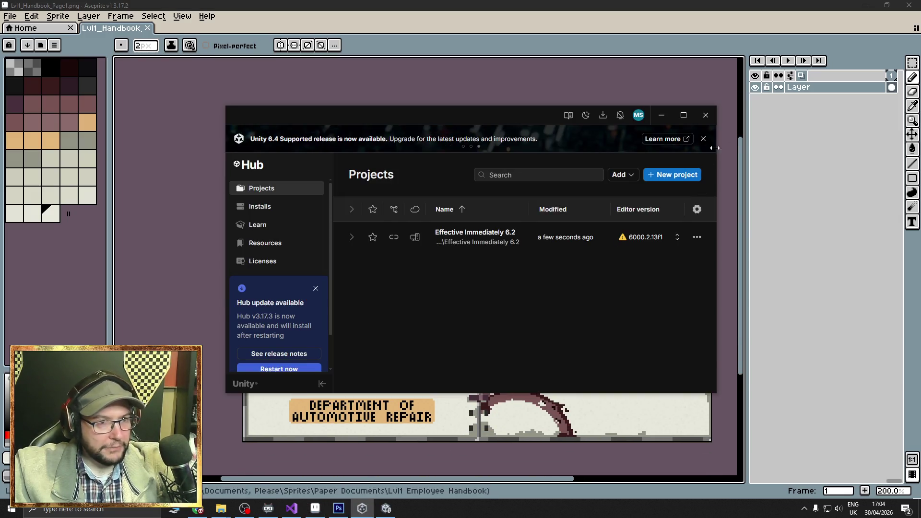
click(705, 115)
click(362, 508)
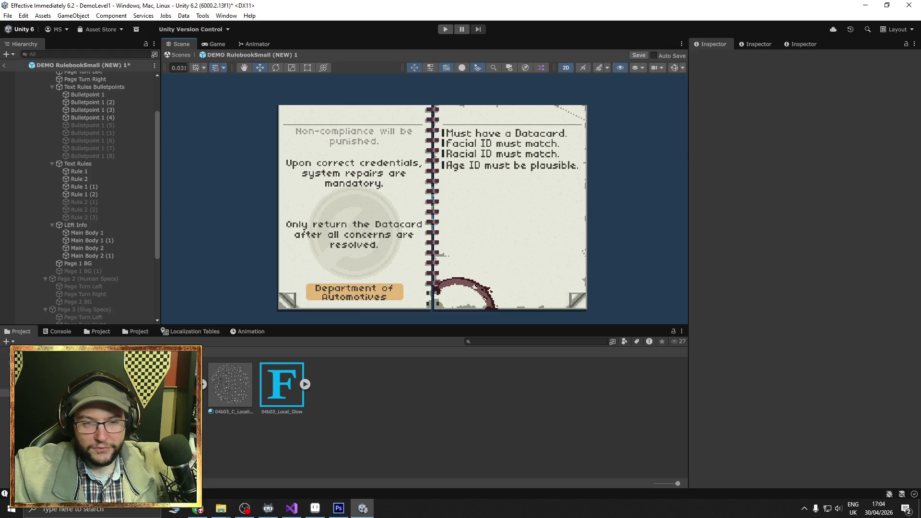
- Pan the rulebook Scene view, then maximise the browser window playing the YouTube clip
drag(438, 200, 467, 228)
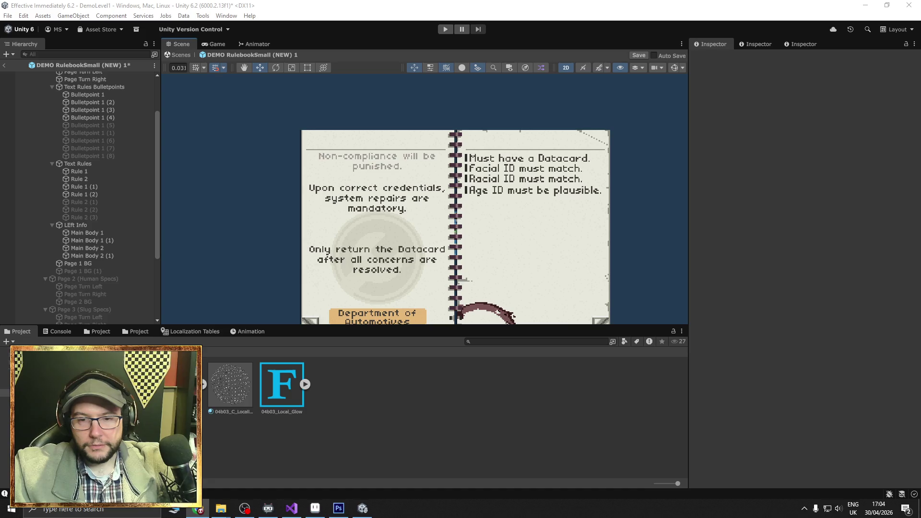
mouse_move(920, 103)
mouse_down()
mouse_move(480, 103)
mouse_move(355, 1)
mouse_up()
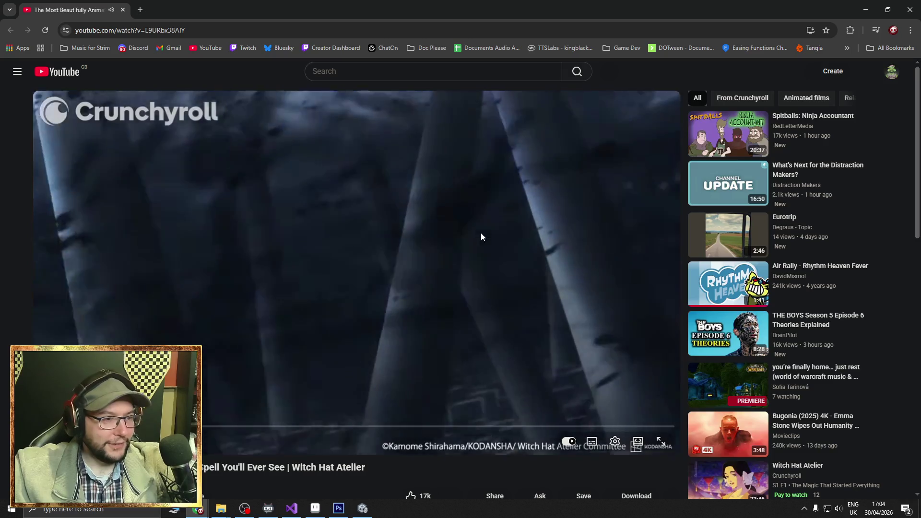
- Pause and resume the Witch Hat Atelier video, then return to the Unity editor
click(466, 239)
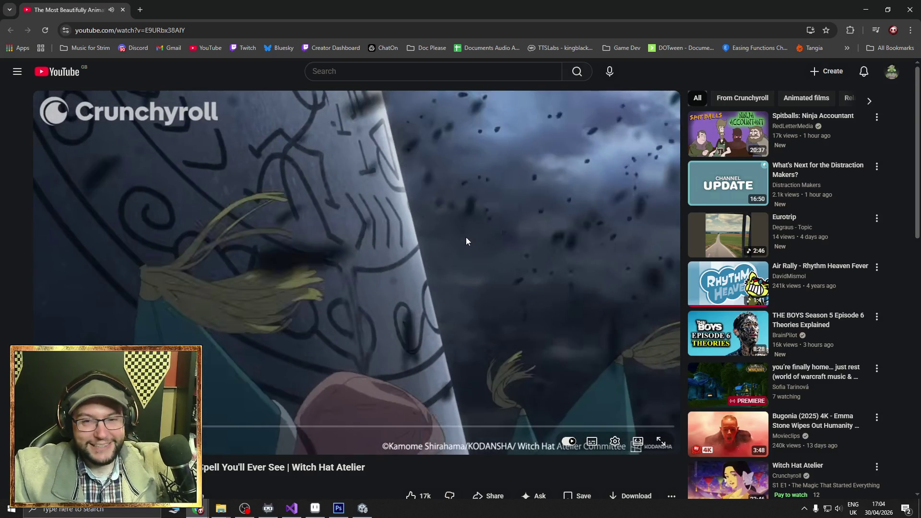
click(465, 238)
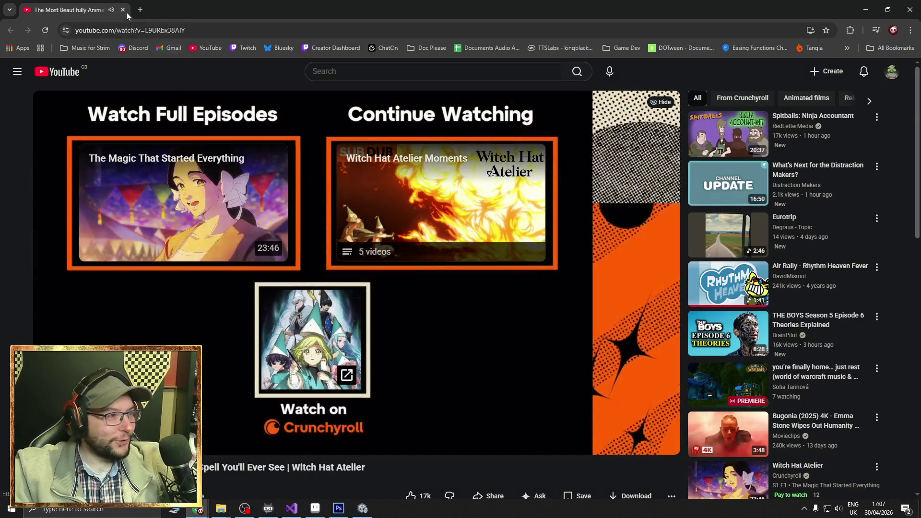
key(alt+Tab)
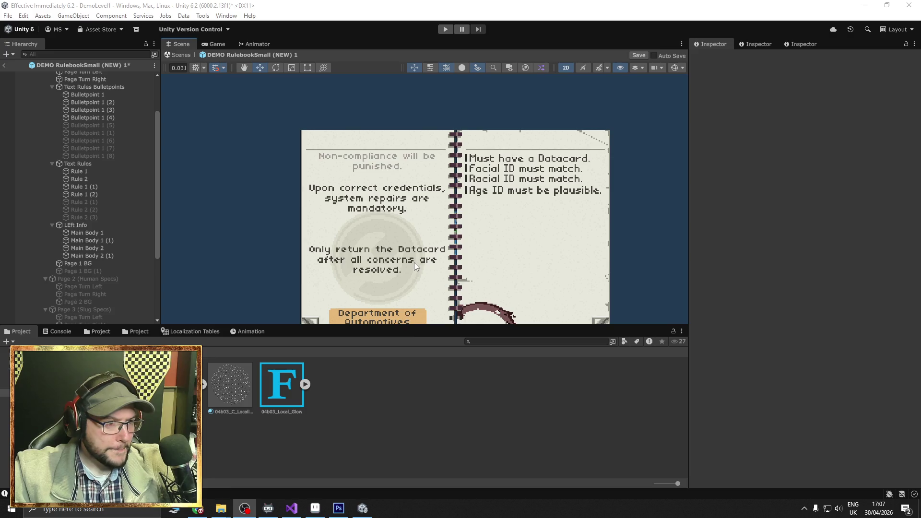
- Zoom the Scene view onto the left page and select the 'Non-compliance will be punished.' line
mouse_move(418, 263)
mouse_down()
mouse_move(421, 244)
mouse_move(406, 236)
mouse_move(395, 291)
mouse_up()
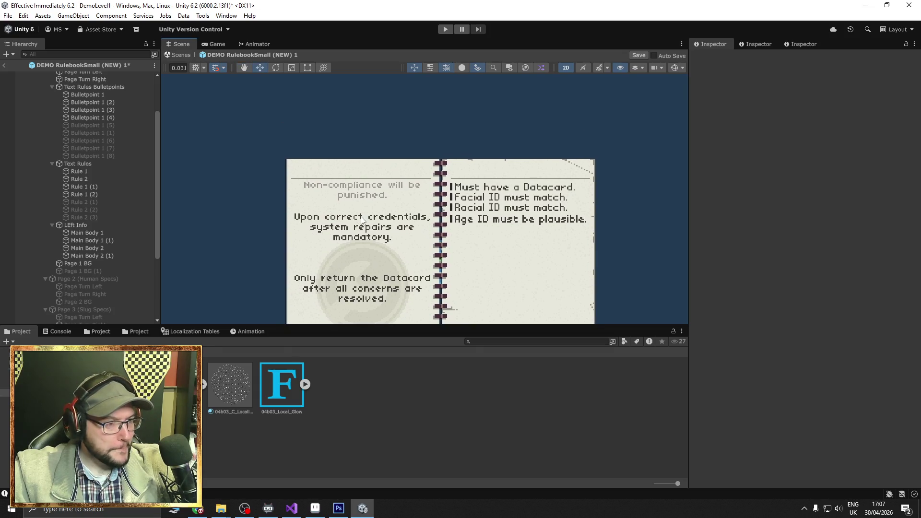
drag(362, 220, 354, 239)
scroll(324, 232, up, 5)
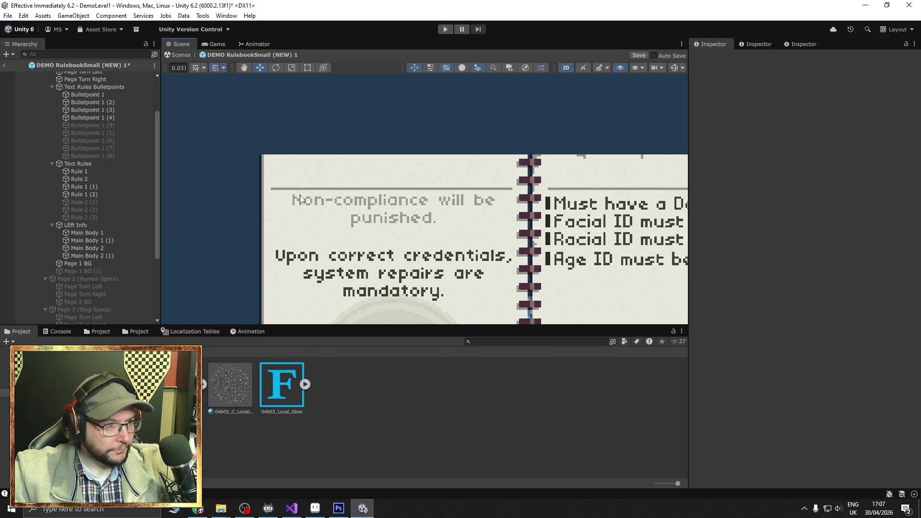
click(300, 198)
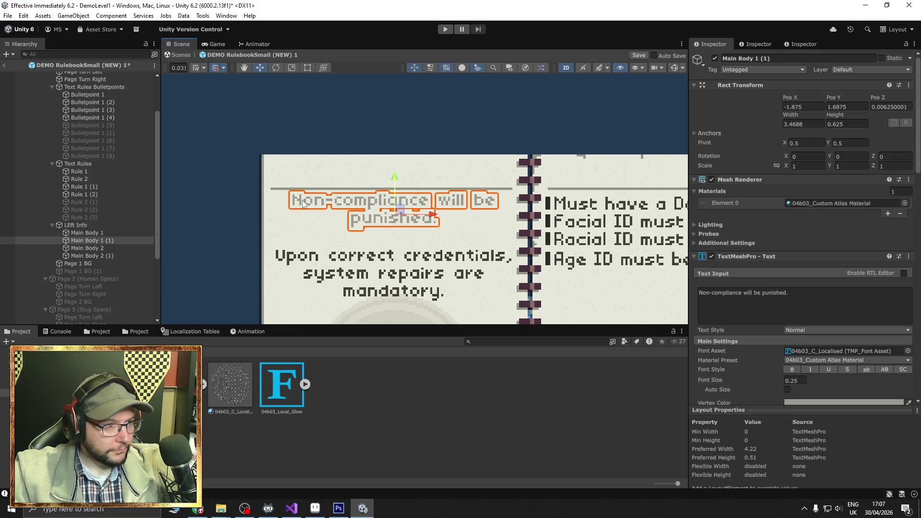
- Reword the subtitle to 'Non-compliance is punisheable'
click(760, 295)
click(755, 293)
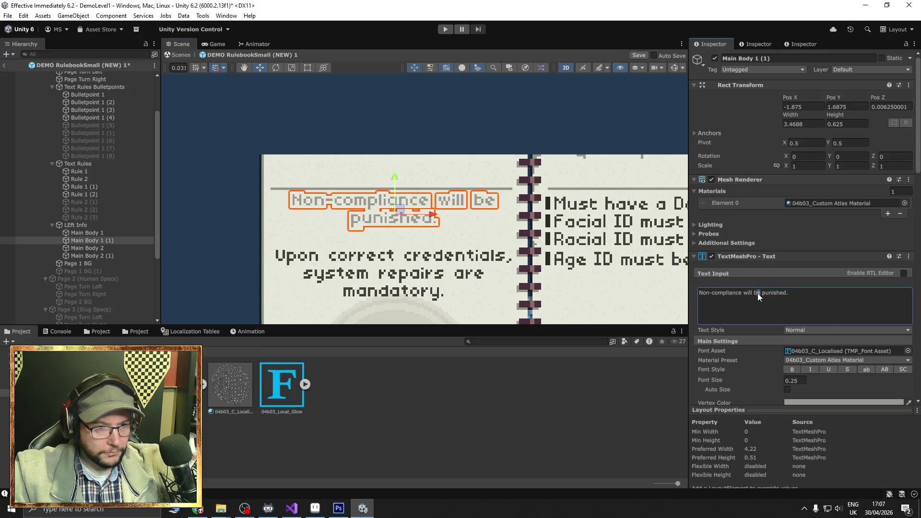
drag(757, 296, 744, 297)
text(is)
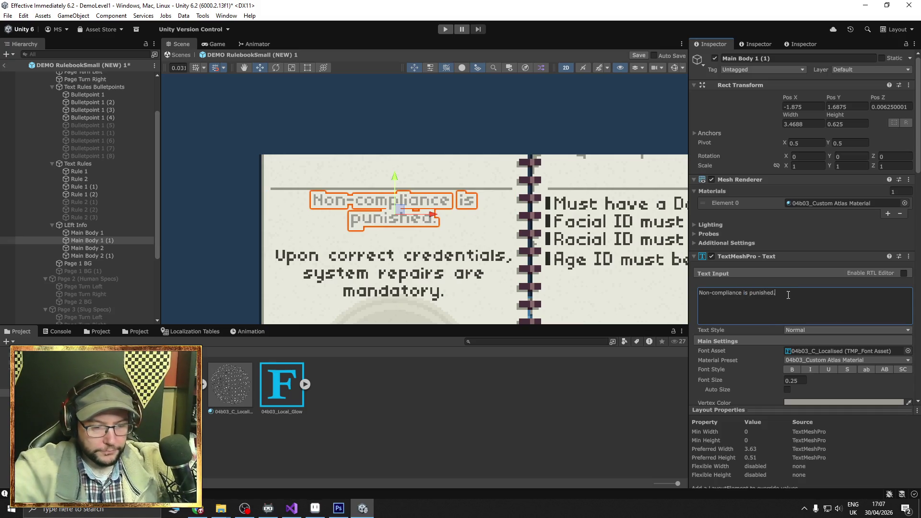
key(BackSpace)
key(BackSpace)
text(able)
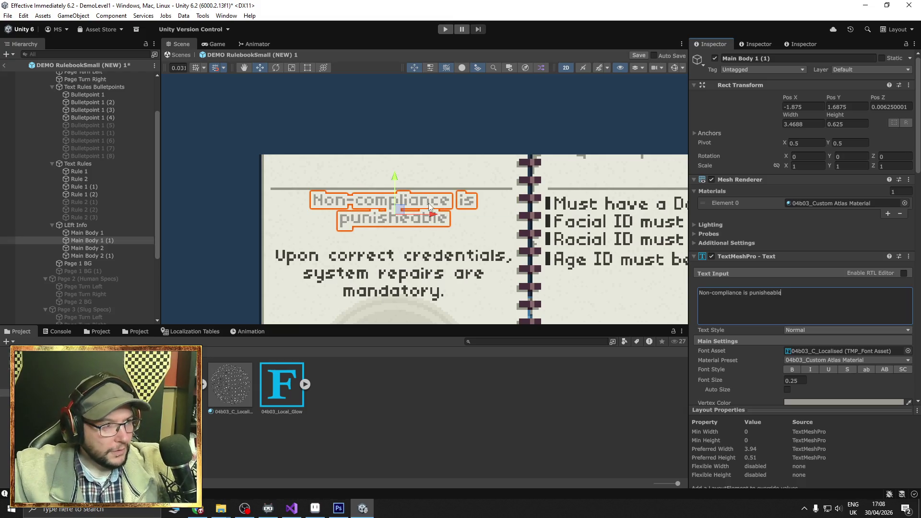
- Widen the subtitle's text box slightly to the left and select all its text
click(308, 68)
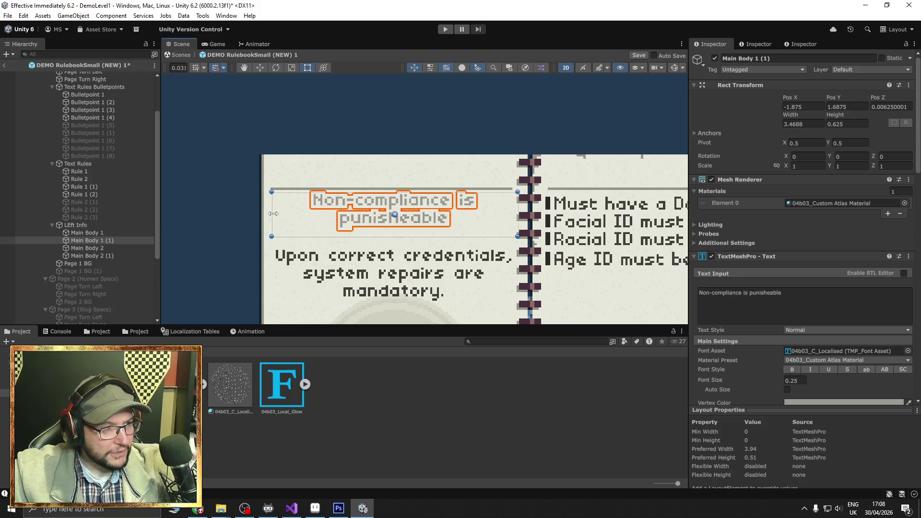
drag(273, 213, 271, 215)
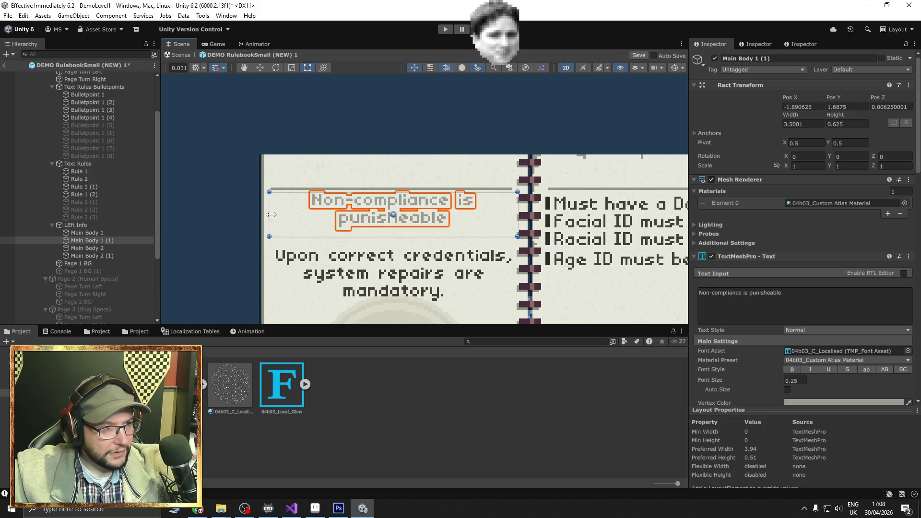
click(801, 298)
key(ctrl+a)
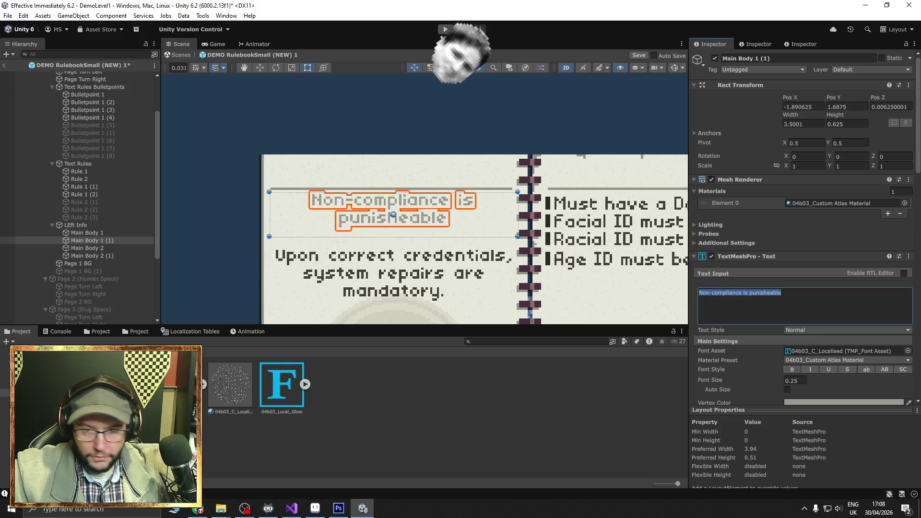
key(alt+Tab)
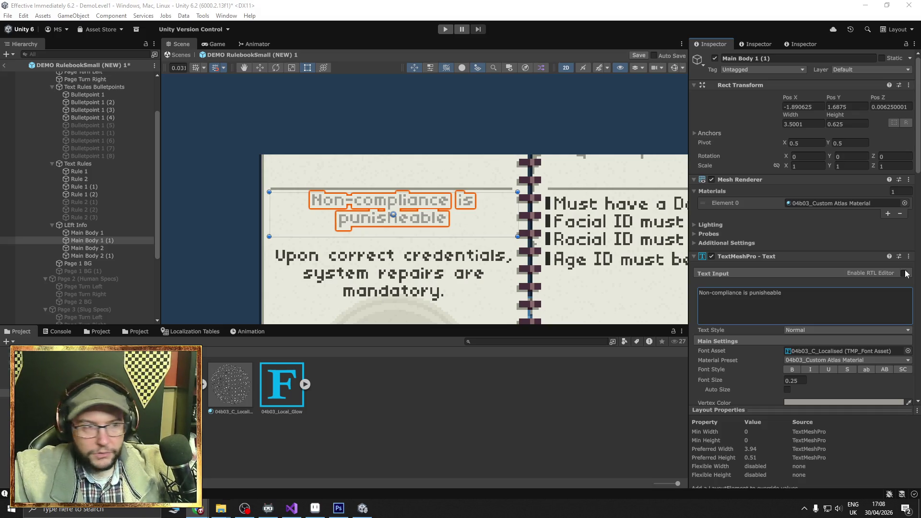
- Replace the subtitle text with 'Violations are penalized.'
click(802, 299)
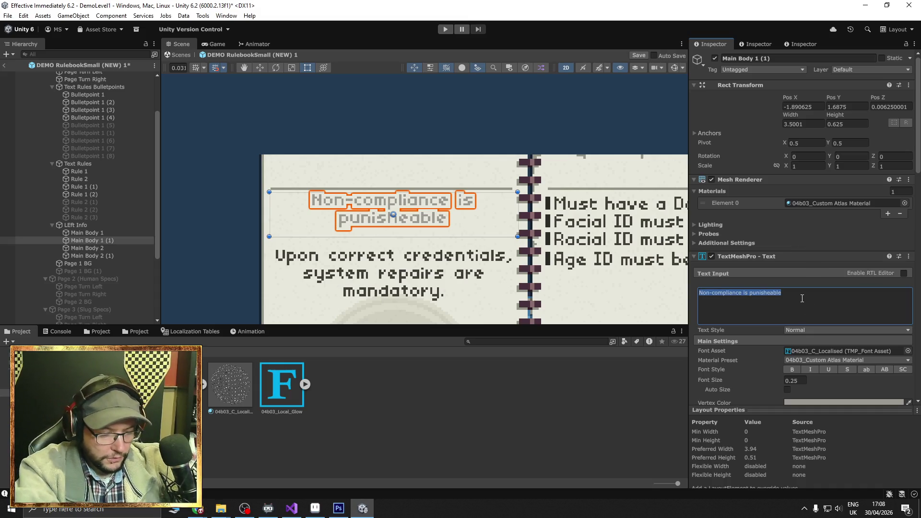
text(Violati)
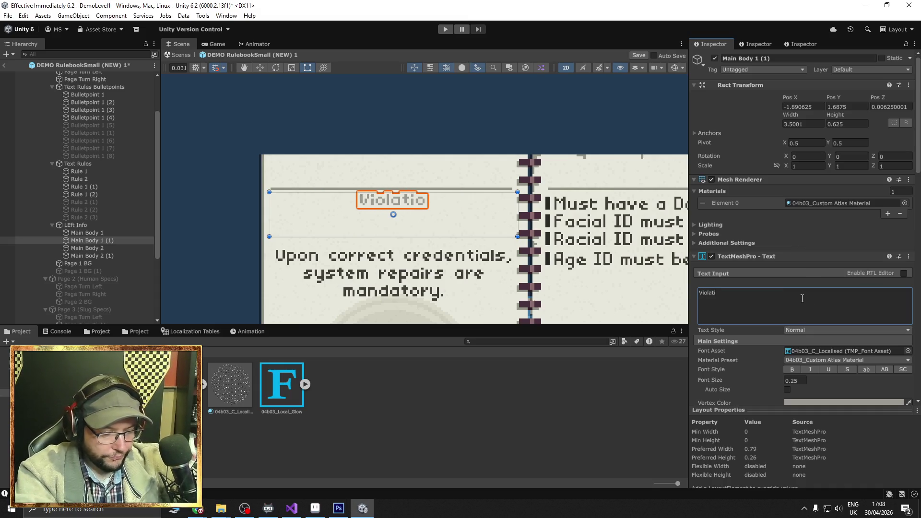
text(ons will be pen)
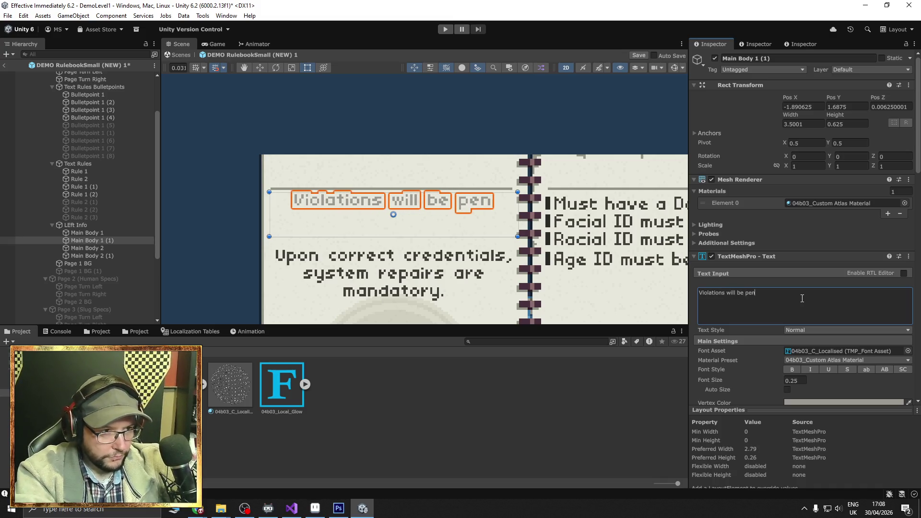
text(a)
key(BackSpace)
text(is)
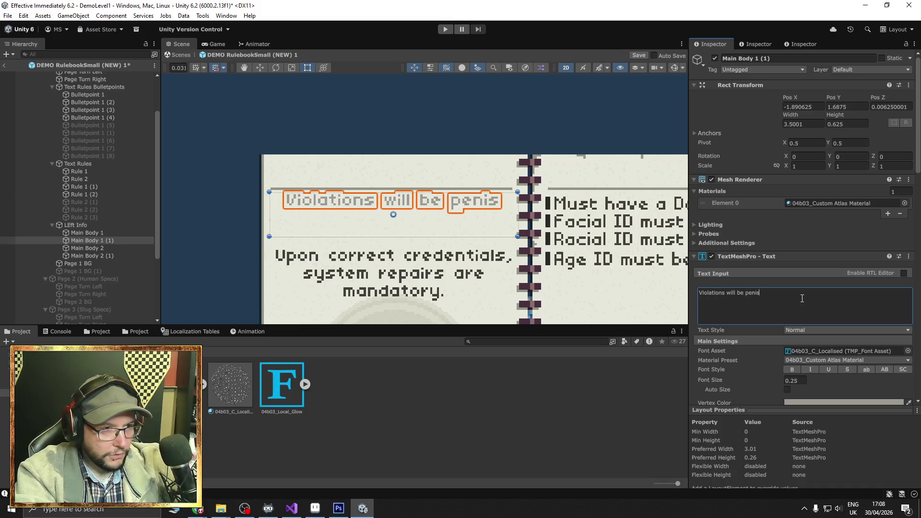
key(BackSpace)
key(BackSpace)
text(ali)
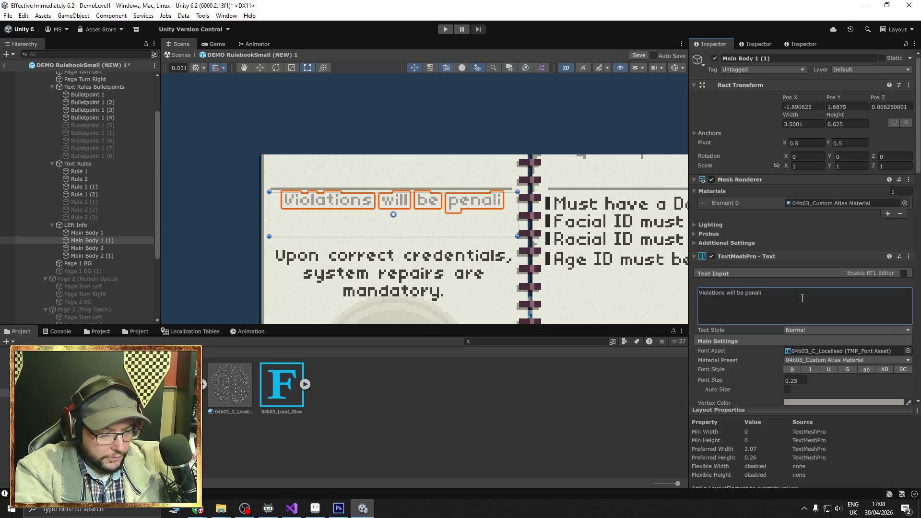
text(zed.)
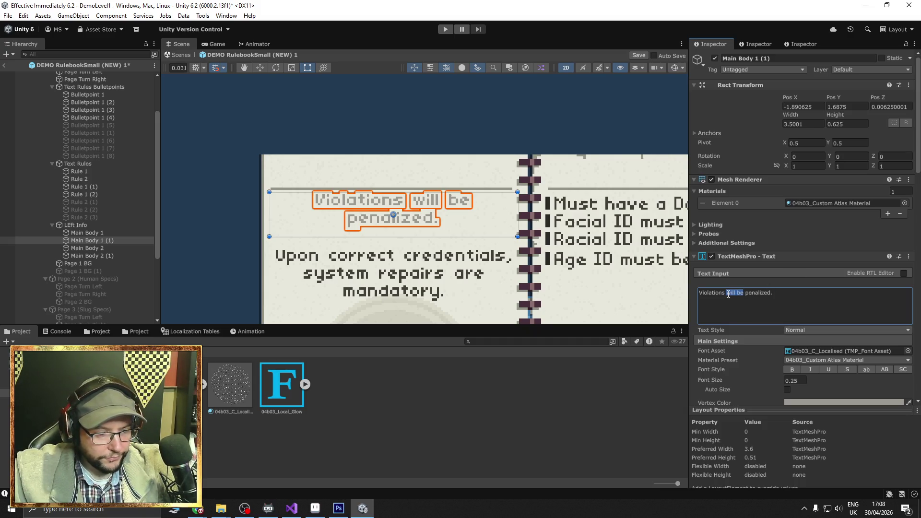
text(are)
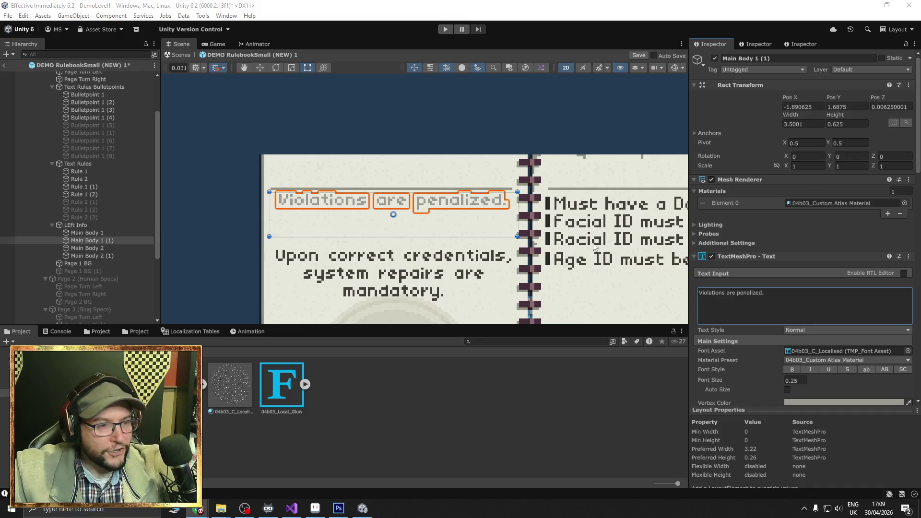
- Change the z in 'penalized' to s, giving 'Violations are penalised.', and deselect the line
click(751, 297)
drag(757, 294, 752, 294)
text(s)
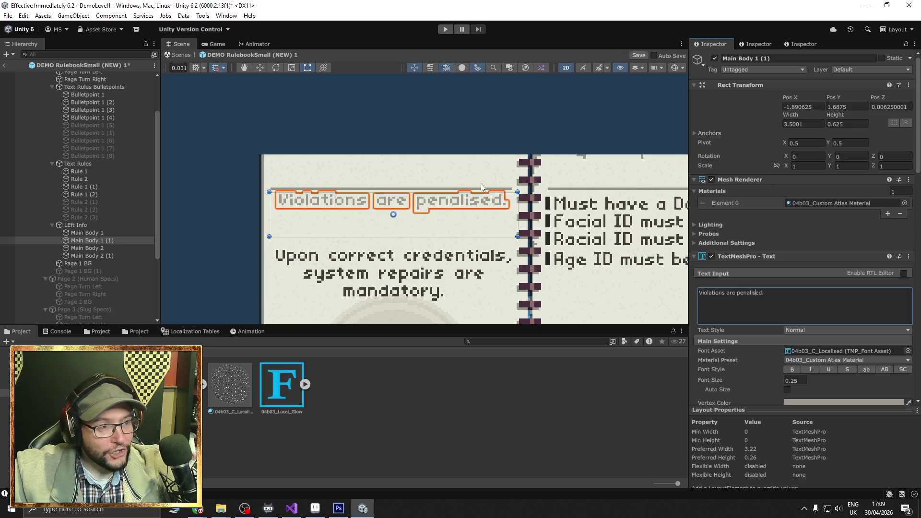
click(440, 123)
scroll(440, 123, down, 5)
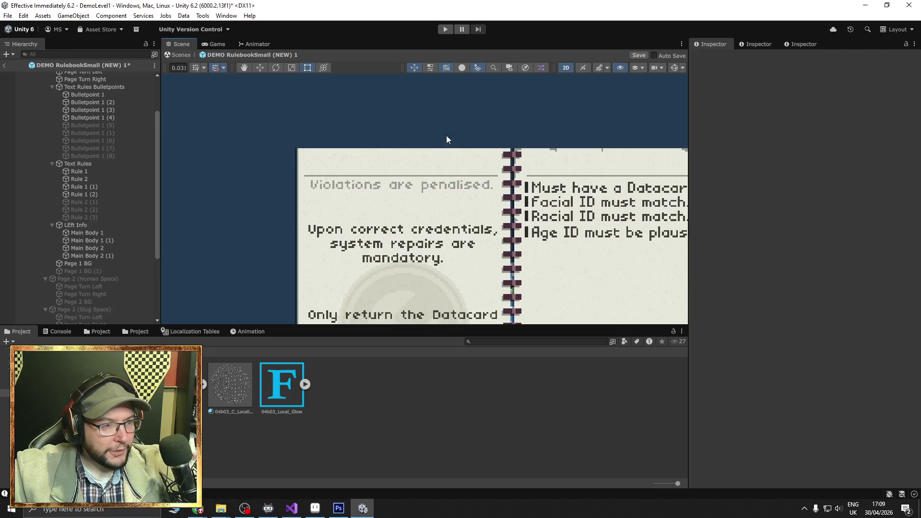
key(t)
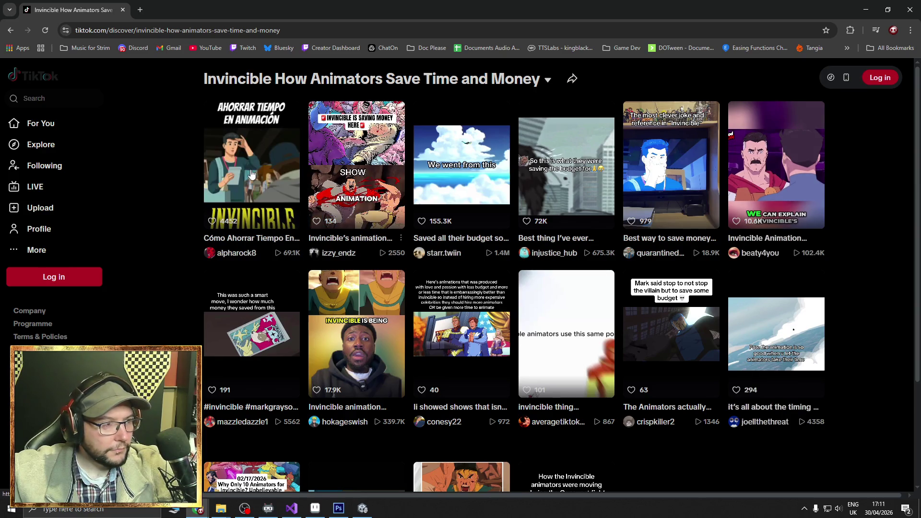
click(251, 173)
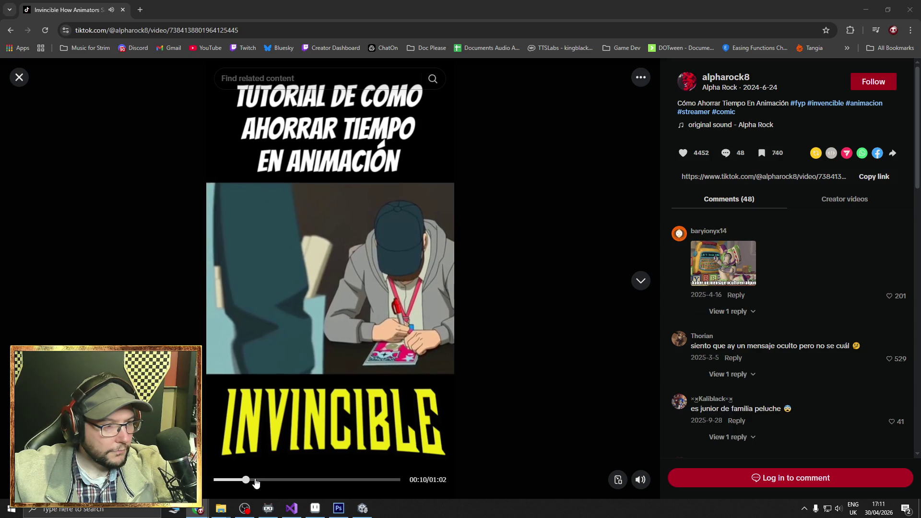
click(11, 32)
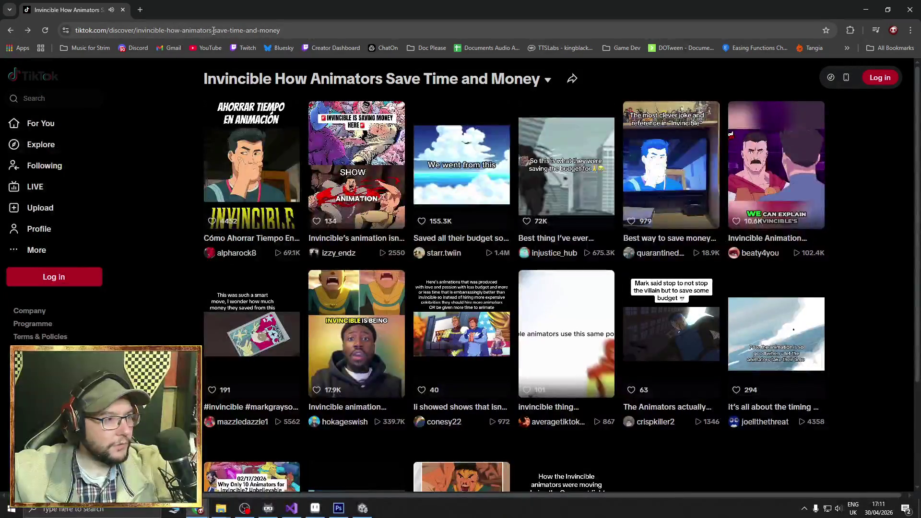
click(214, 30)
- Search Google for 'invincible how they save animation time' and show only video results
text(invin)
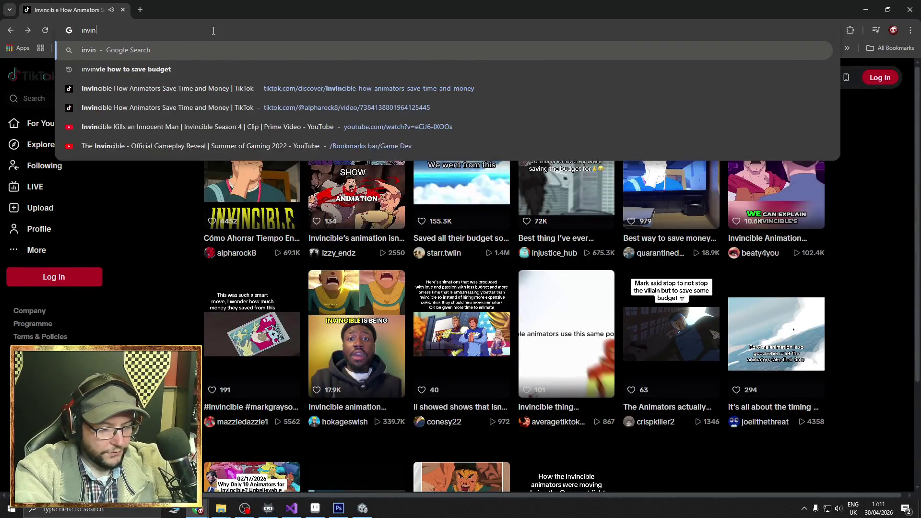
text(cible how )
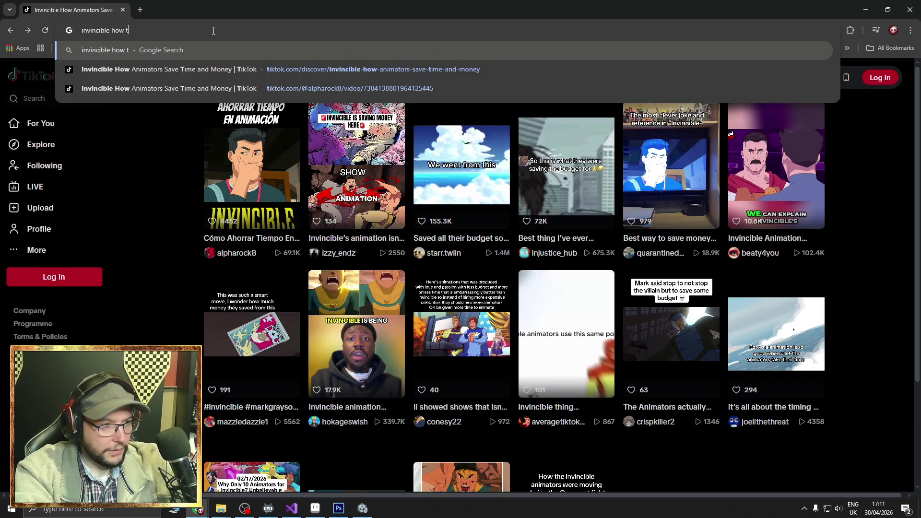
text(they s)
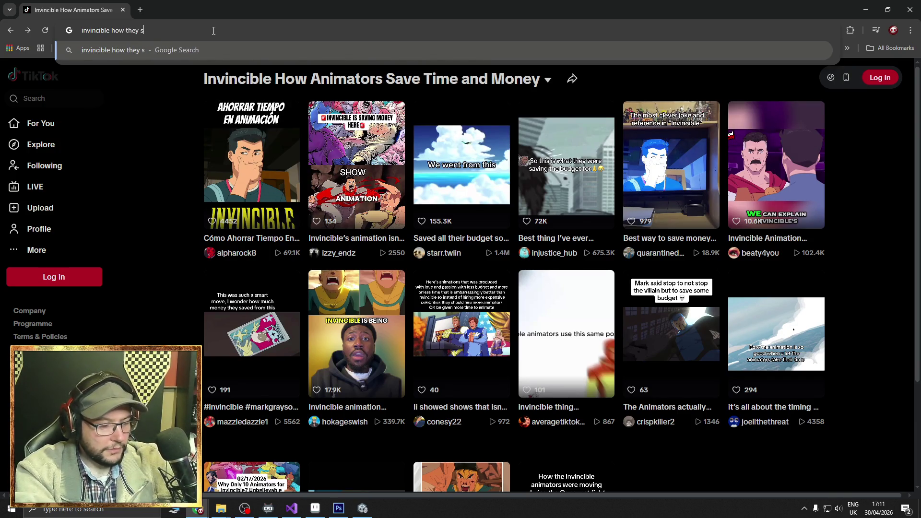
text(ave animation)
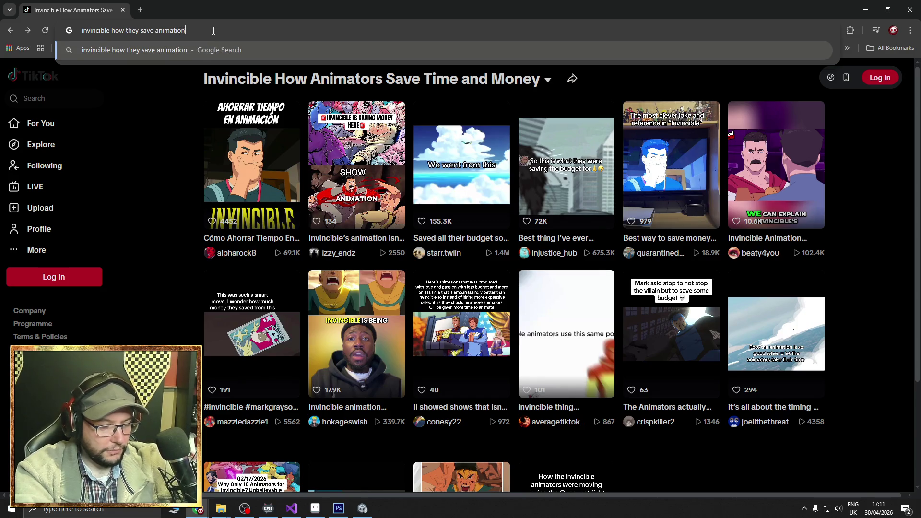
text( time)
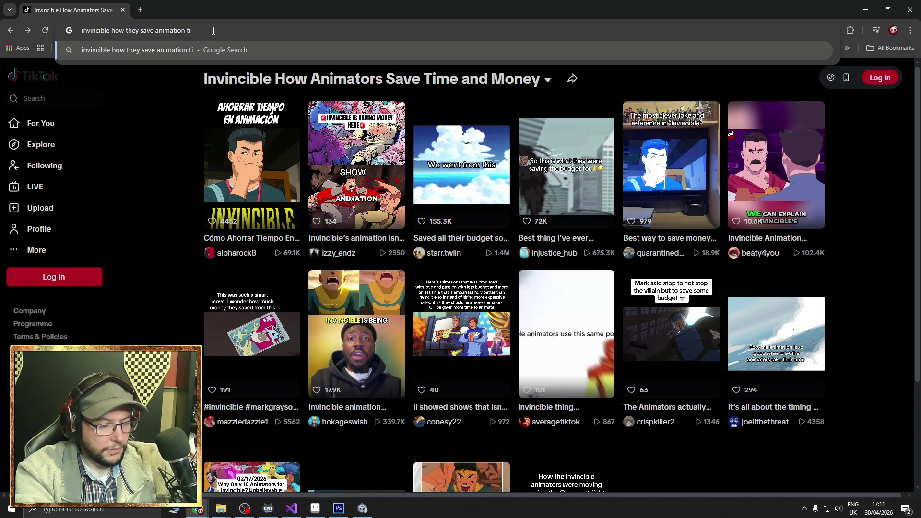
key(Return)
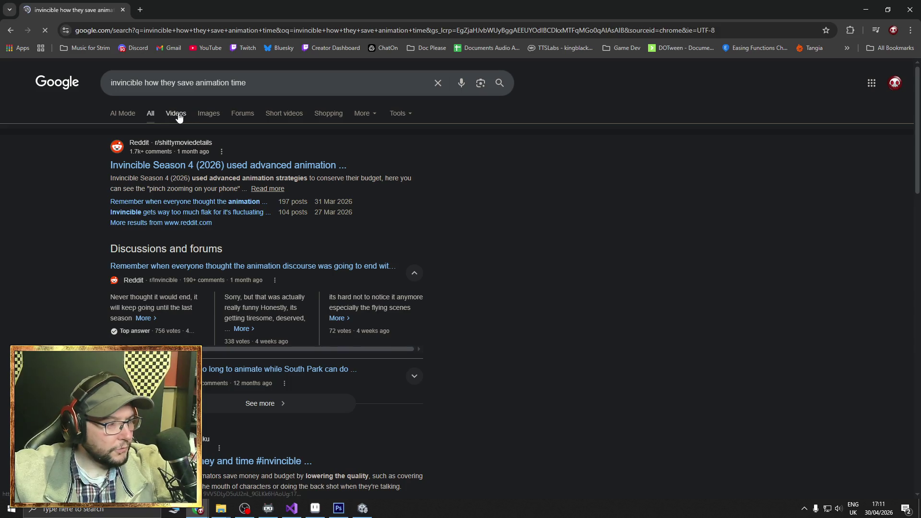
click(178, 115)
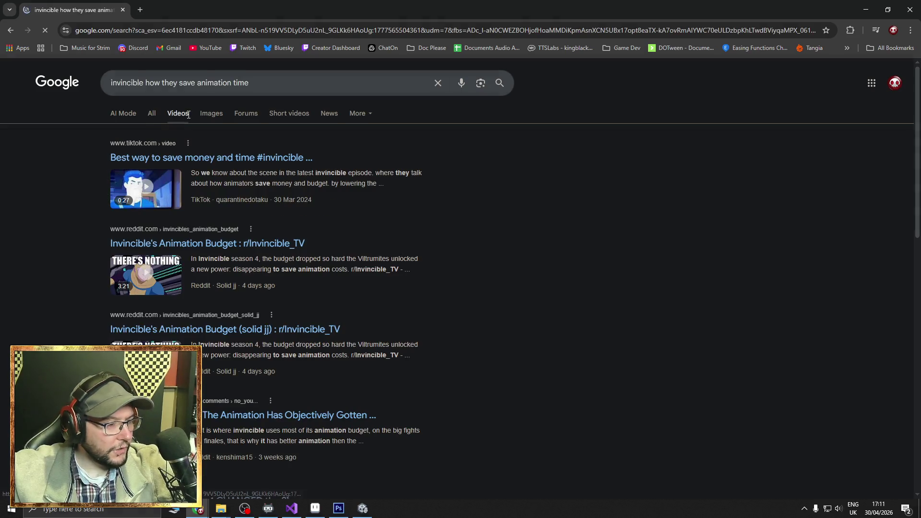
- Watch the TikTok clip on how Invincible's animators save money, then close its tab
click(247, 159)
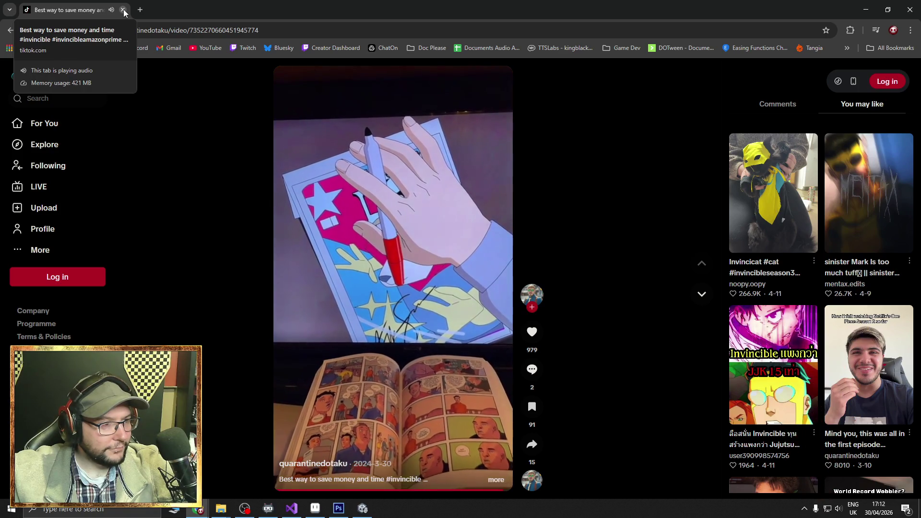
click(124, 10)
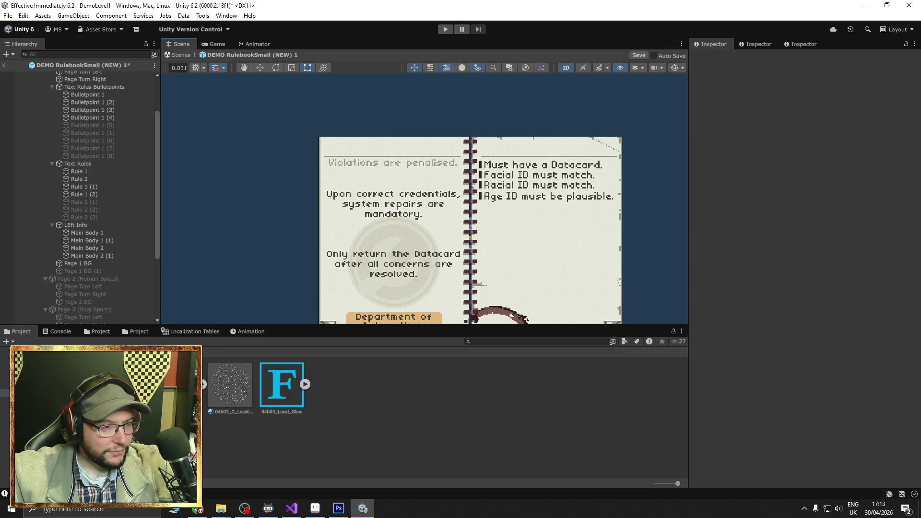
- Frame the rulebook and duplicate Main Body 1, renaming the copy Header
drag(623, 218, 594, 222)
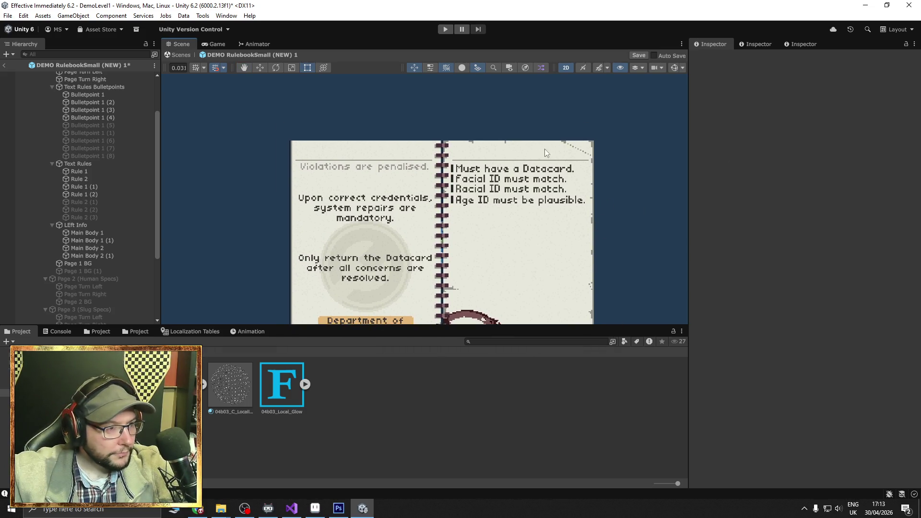
key(f)
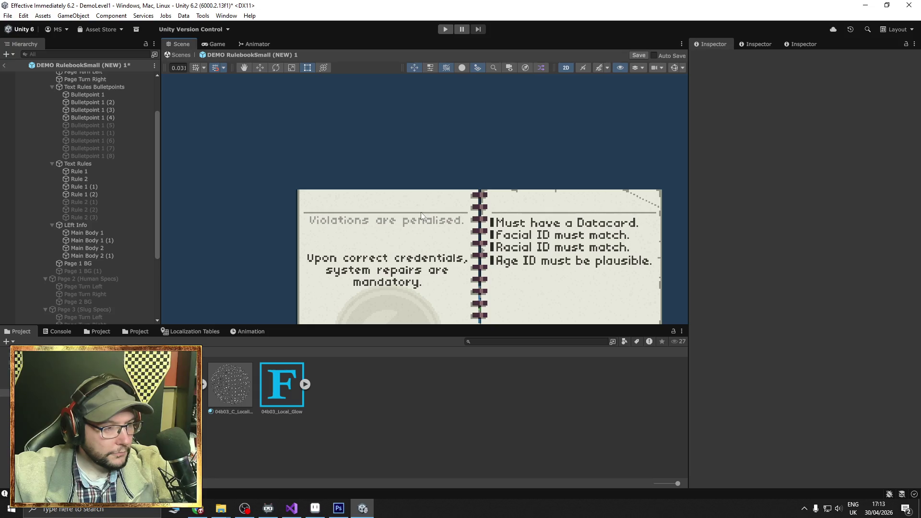
scroll(405, 235, up, 1)
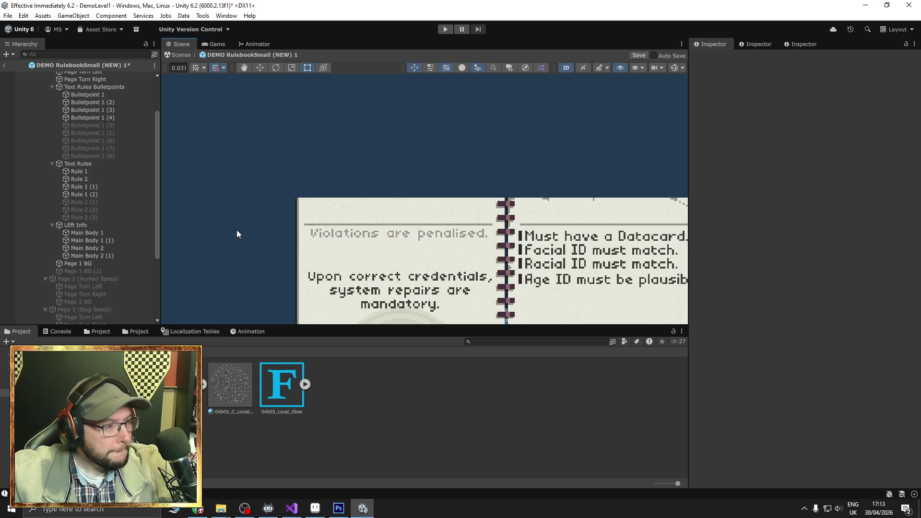
click(93, 241)
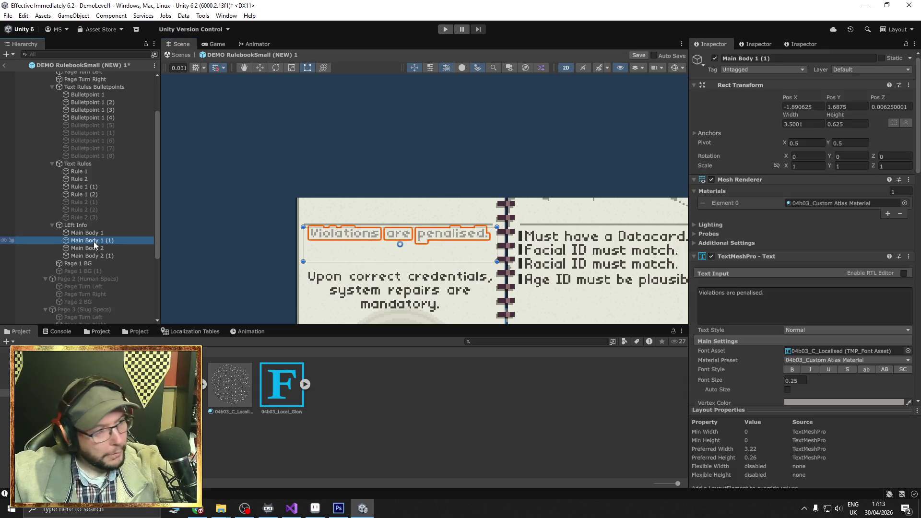
right_click(94, 242)
click(87, 233)
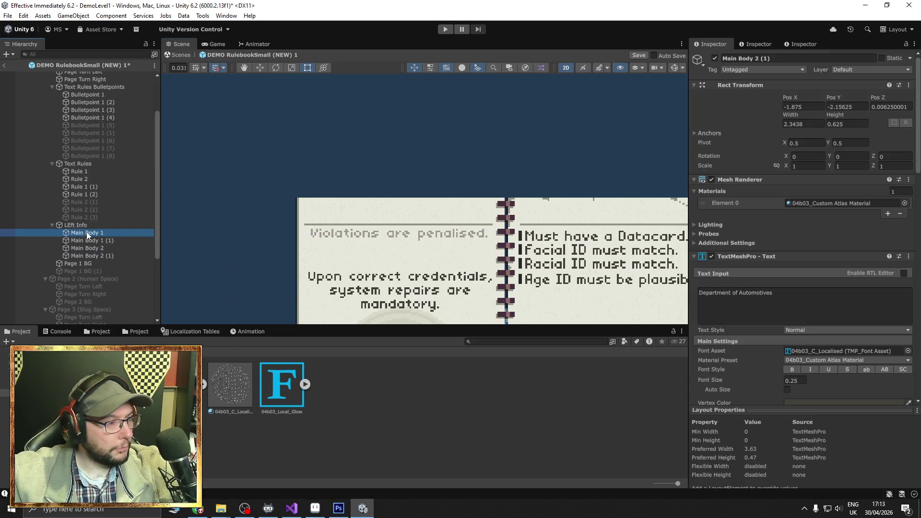
right_click(87, 234)
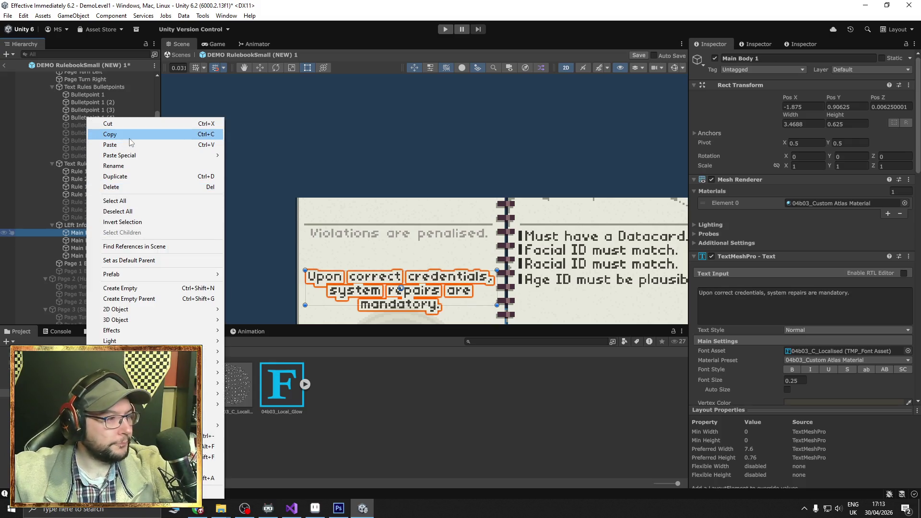
click(115, 176)
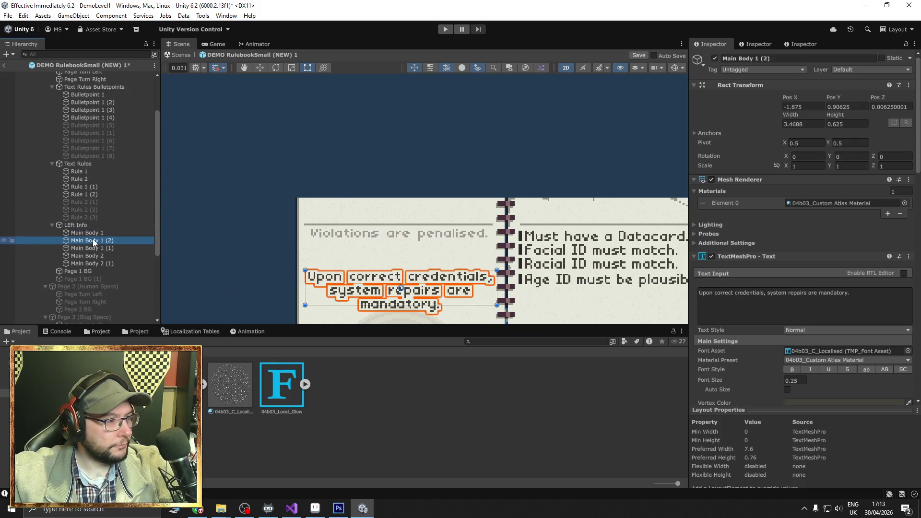
text(Header)
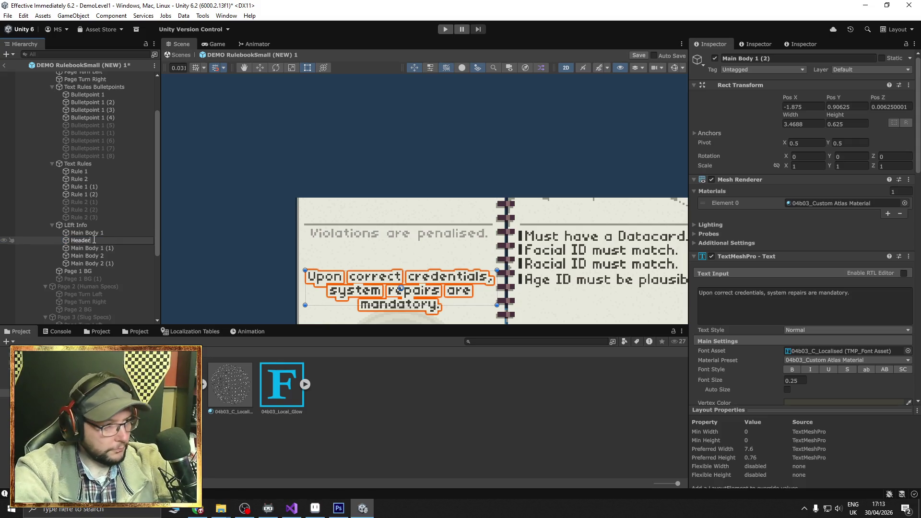
key(Return)
- Move Header to the top of Left Info and raise it above the Violations line to Y 2.0625
drag(94, 242, 84, 230)
key(w)
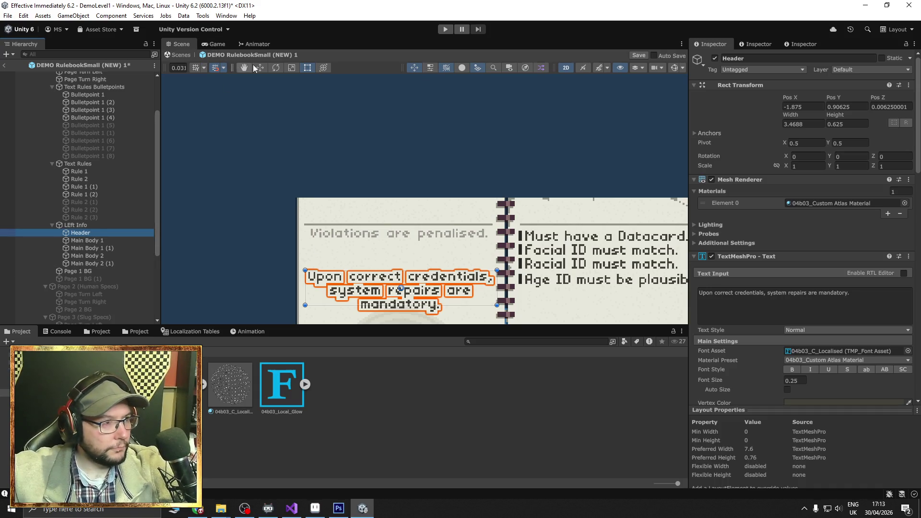
drag(401, 250, 400, 189)
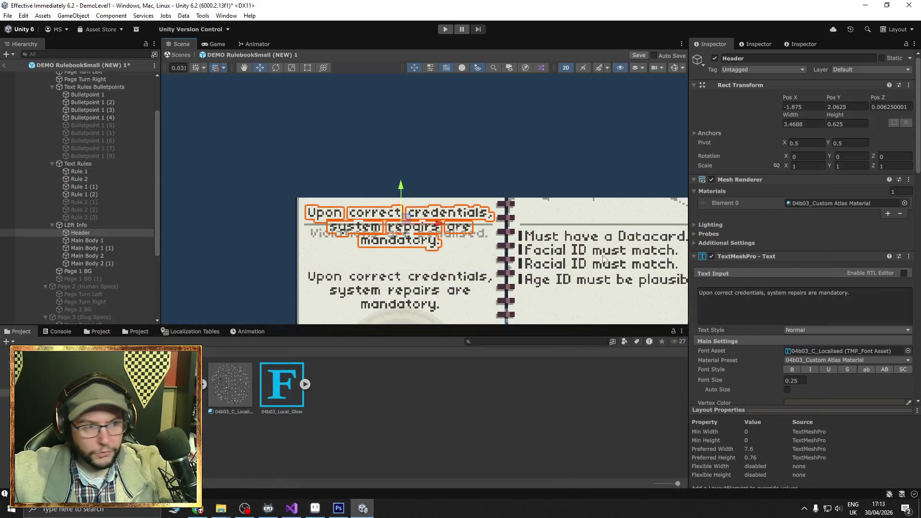
click(857, 306)
- Change the Header text to 'code of Conduct', keeping its font size at 0.25
key(ctrl+a)
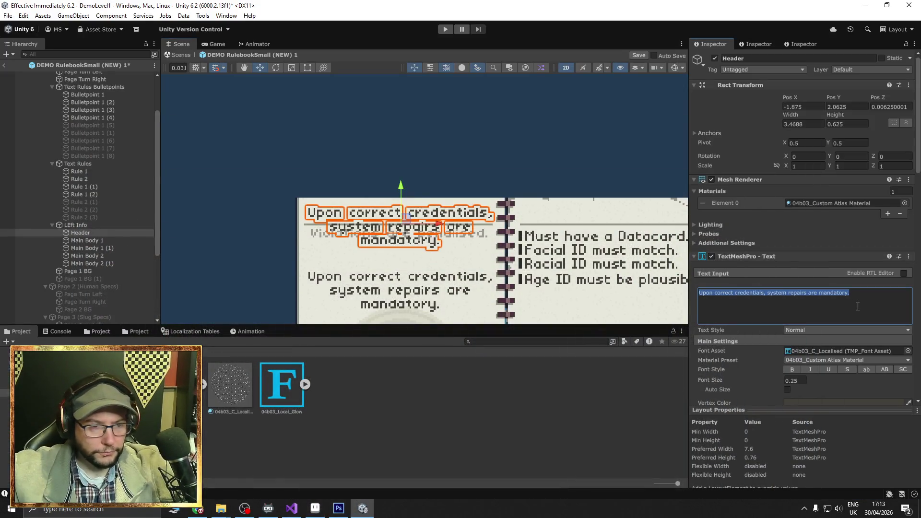
text(code of Con)
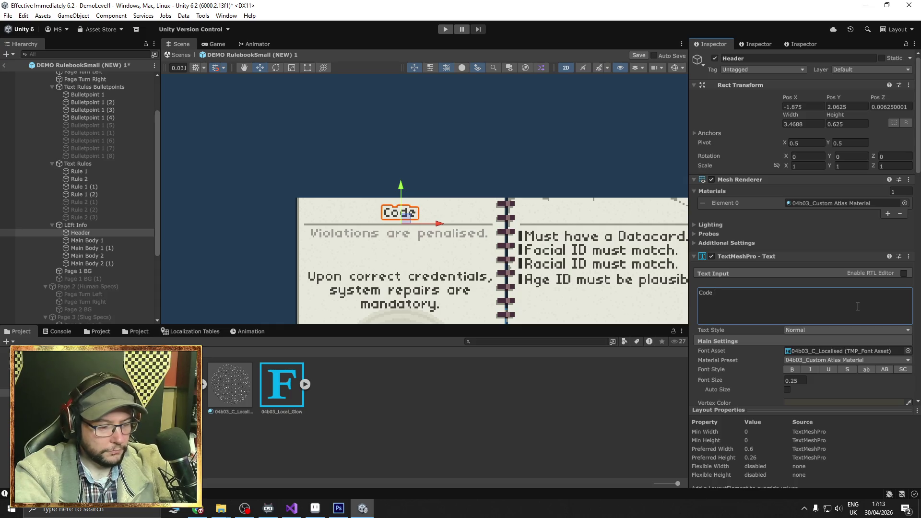
text(duct)
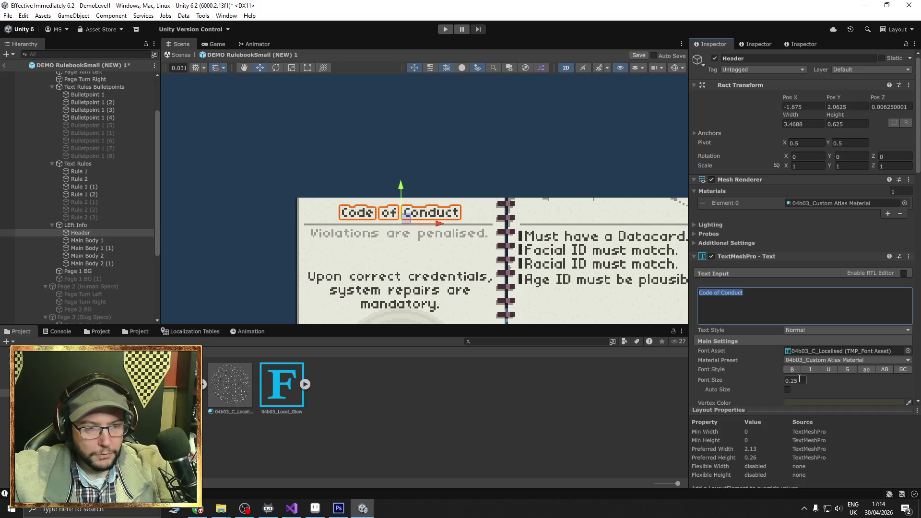
click(792, 381)
double_click(792, 381)
text(5)
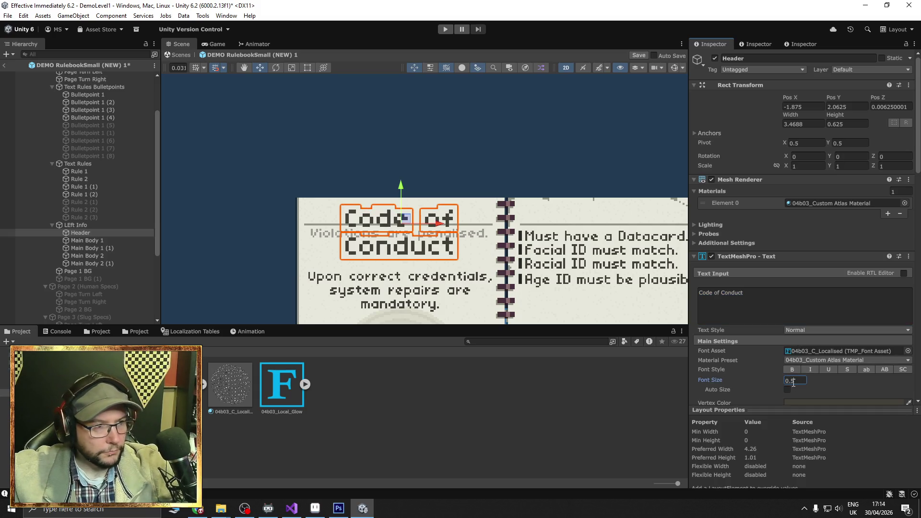
key(Escape)
scroll(791, 331, down, 2)
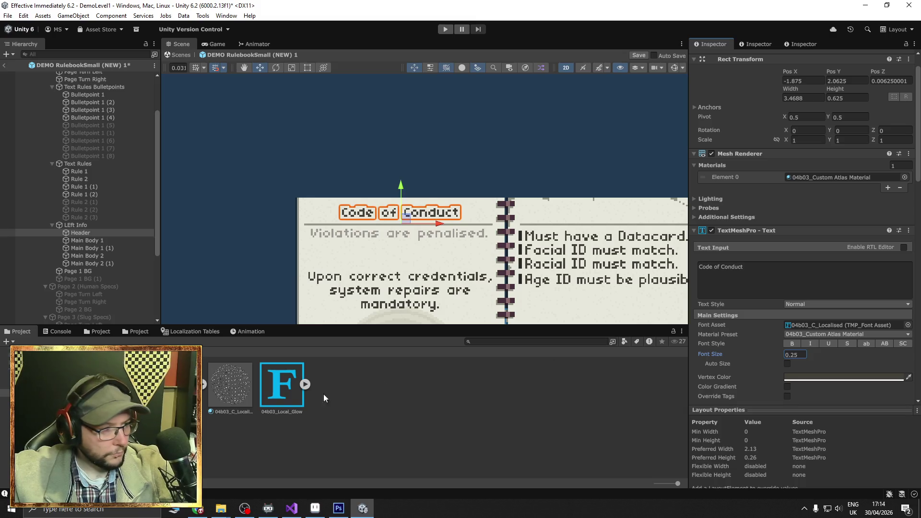
scroll(205, 405, up, 2)
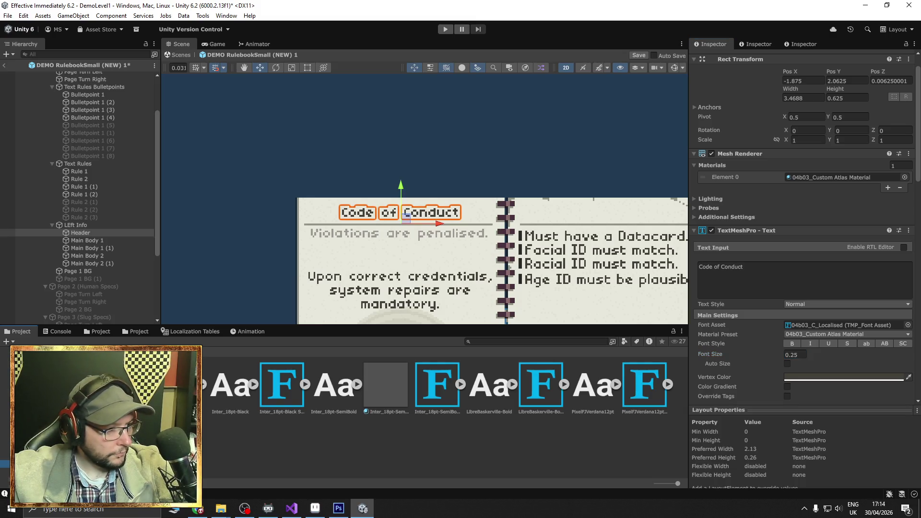
- Set the header's font to GNF SDF and nudge it up to Y 2.15625
click(793, 324)
key(ctrl+v)
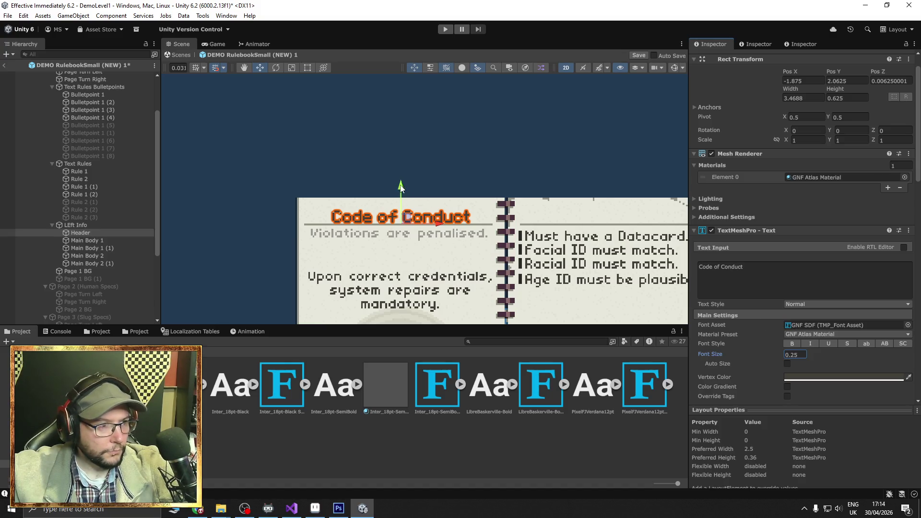
drag(401, 187, 402, 182)
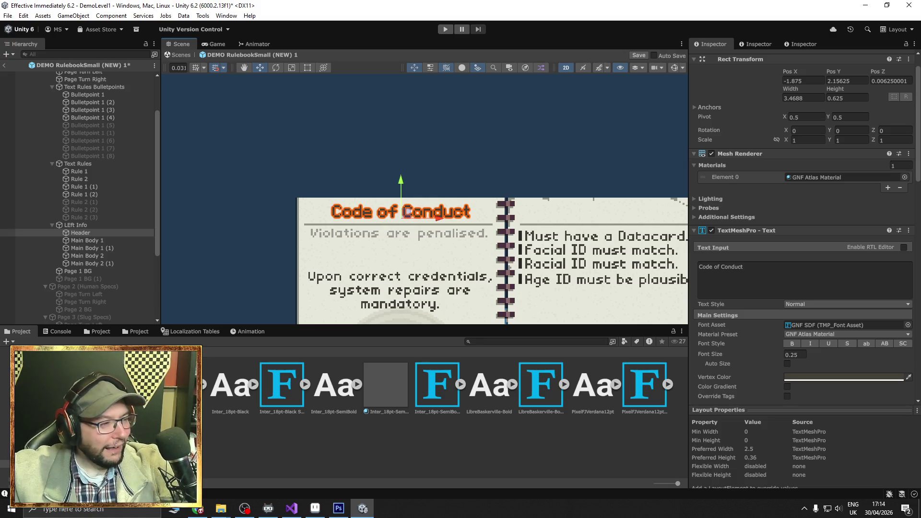
- Deselect the header, reframe both rulebook pages, and reselect the Code of Conduct header
click(232, 266)
scroll(231, 267, down, 1)
scroll(231, 264, down, 1)
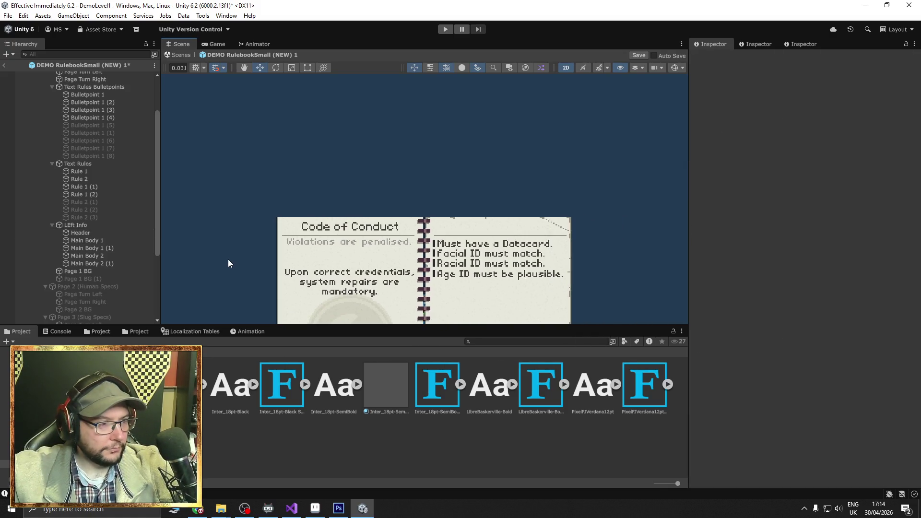
mouse_move(228, 259)
mouse_down()
mouse_move(197, 197)
mouse_move(242, 195)
mouse_move(253, 178)
mouse_move(244, 195)
mouse_up()
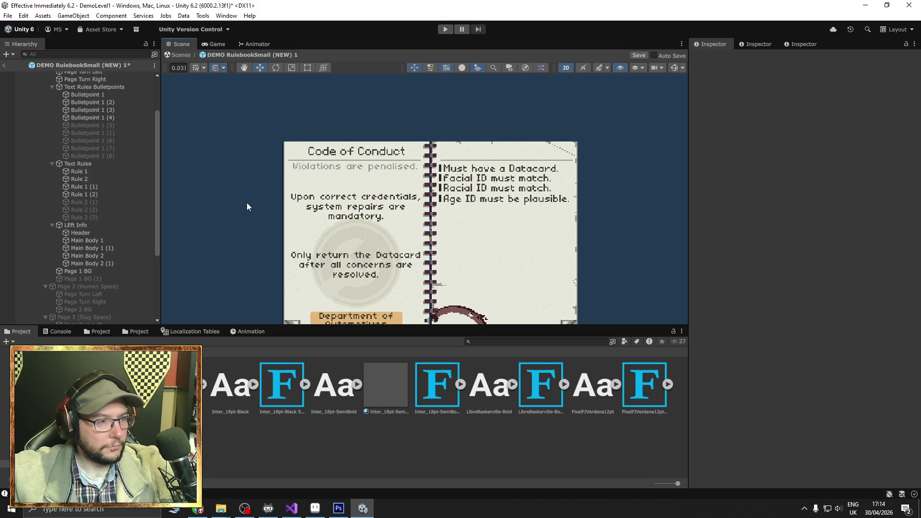
drag(246, 204, 209, 244)
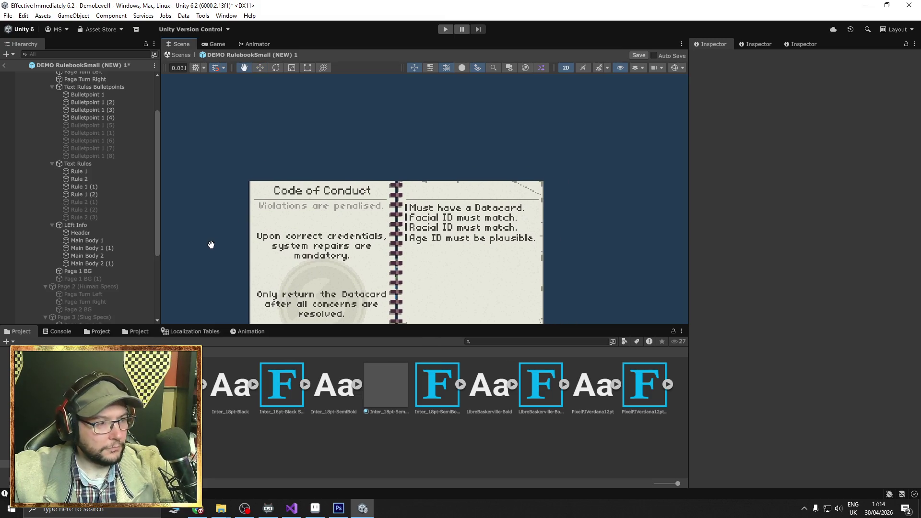
click(83, 232)
- Duplicate the Code of Conduct header and change the copy's text to 'Rules'
right_click(83, 232)
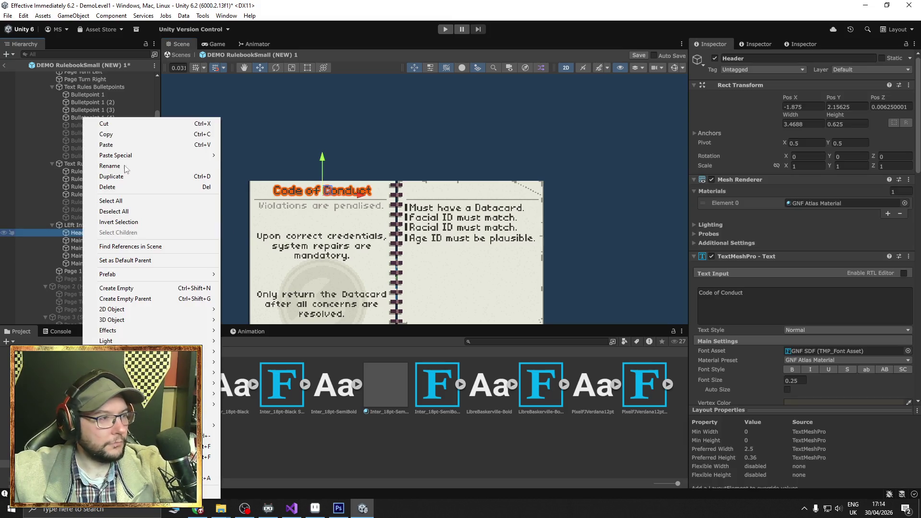
click(144, 177)
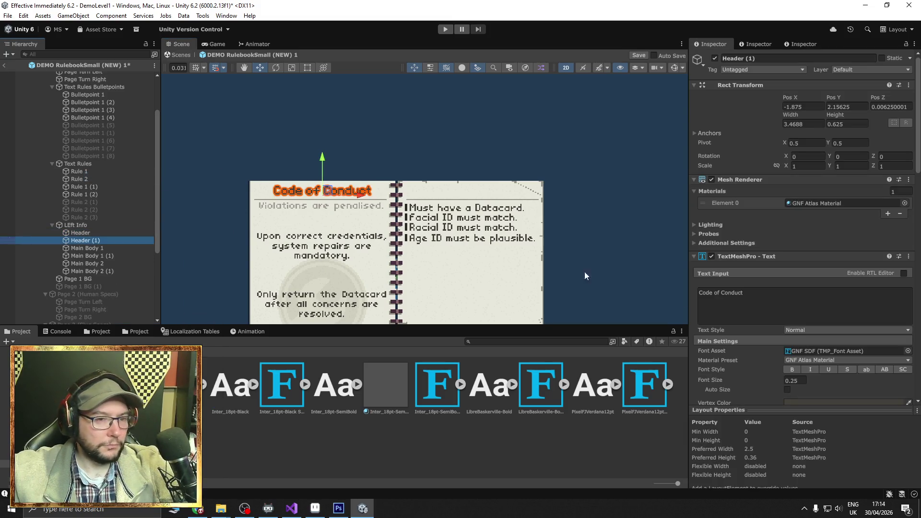
click(792, 308)
text(Rules)
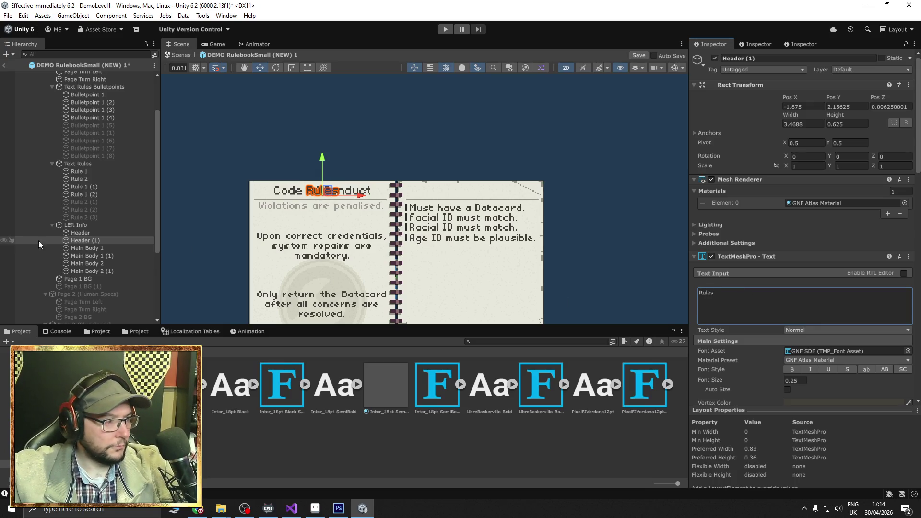
- Move the Rules header onto the right page at X 1.9375, Y 2.15625, then select both headers
drag(361, 194, 506, 203)
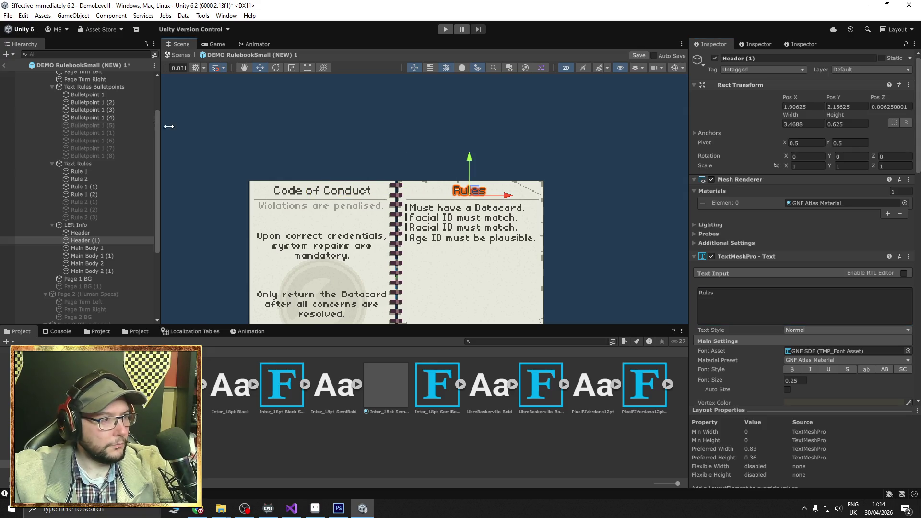
click(308, 68)
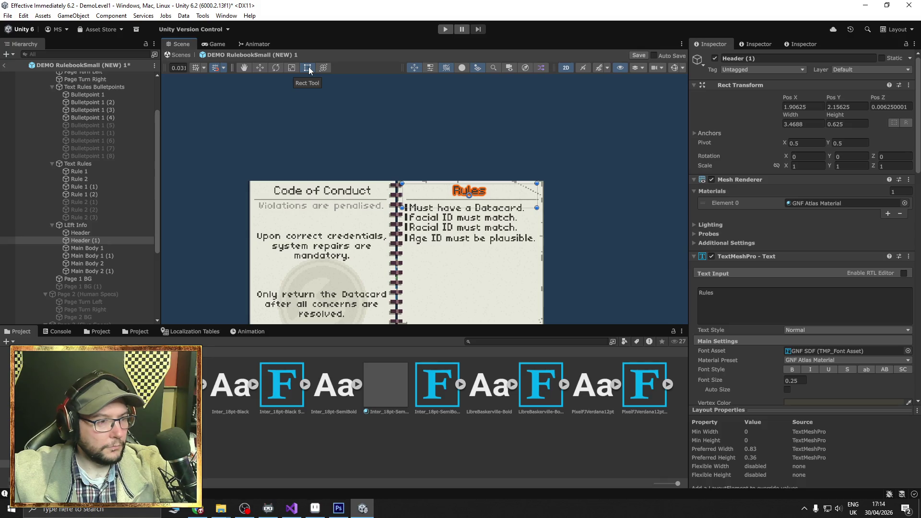
click(260, 67)
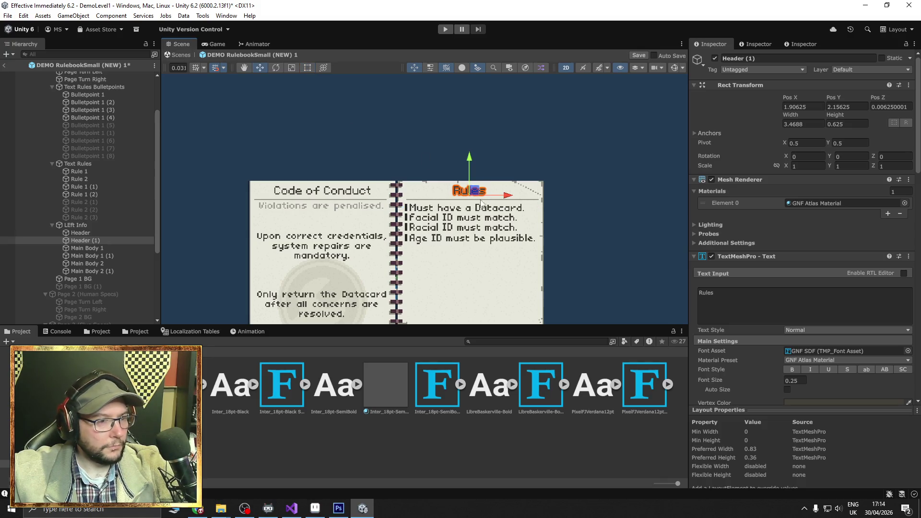
drag(470, 191, 472, 197)
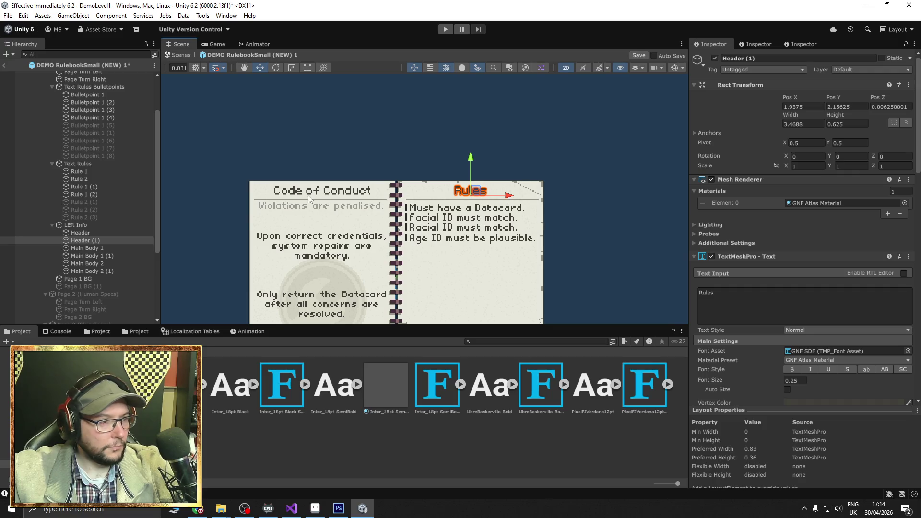
click(97, 232)
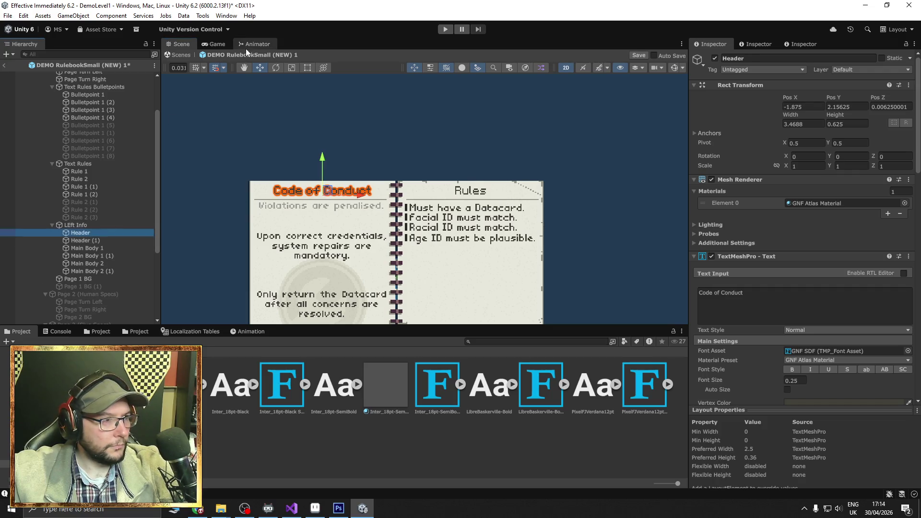
click(307, 68)
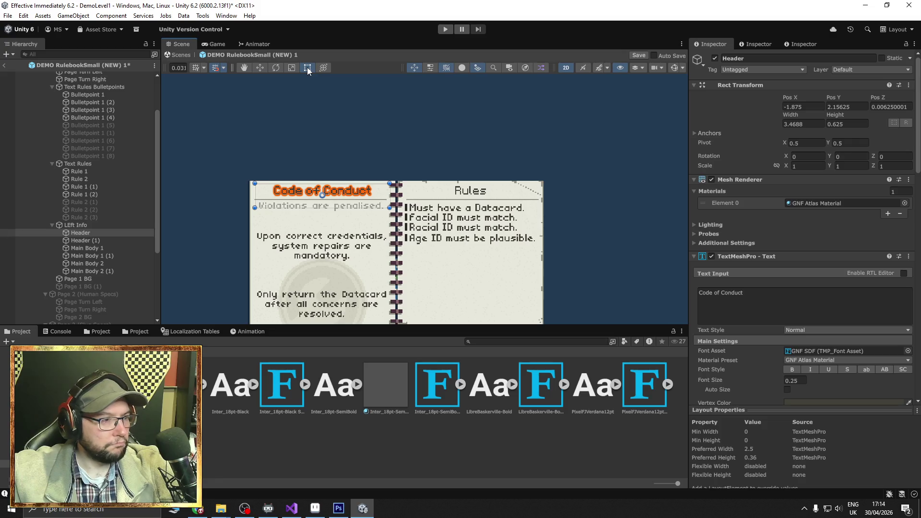
click(98, 240)
ctrl+click(89, 233)
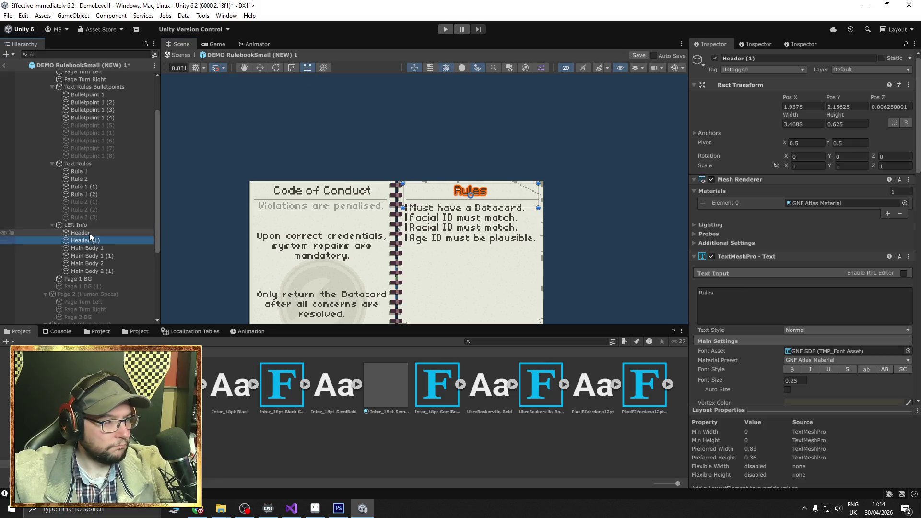
- Turn on Uppercase for both headers, showing CODE OF CONDUCT and RULES, and save
click(885, 370)
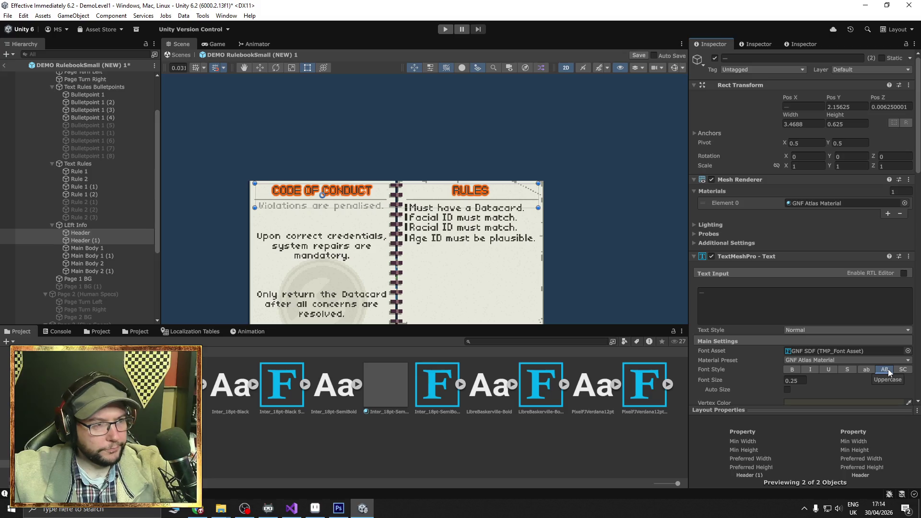
click(888, 369)
click(888, 369)
click(888, 369)
click(882, 368)
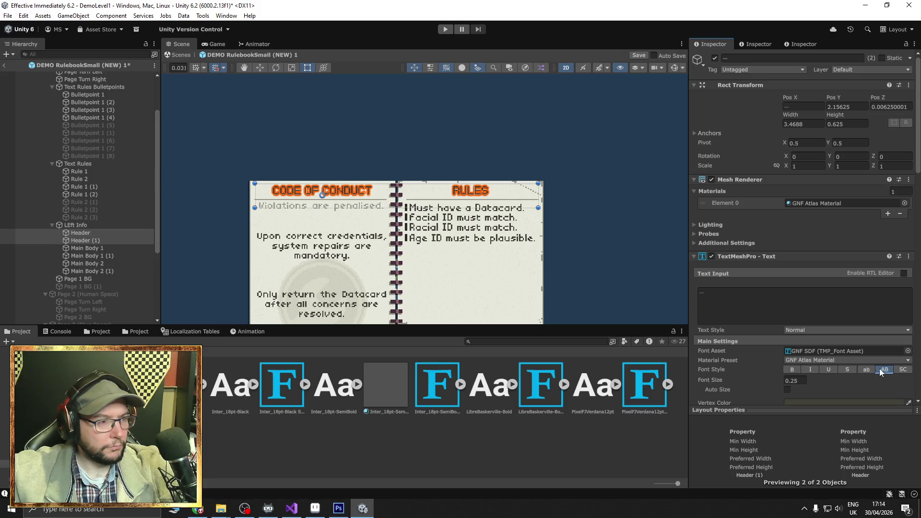
click(625, 287)
scroll(624, 280, down, 3)
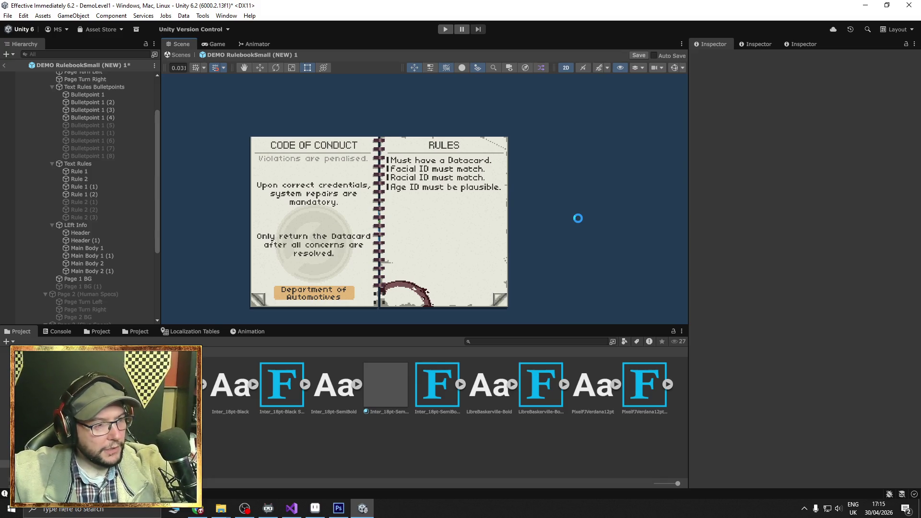
key(ctrl+s)
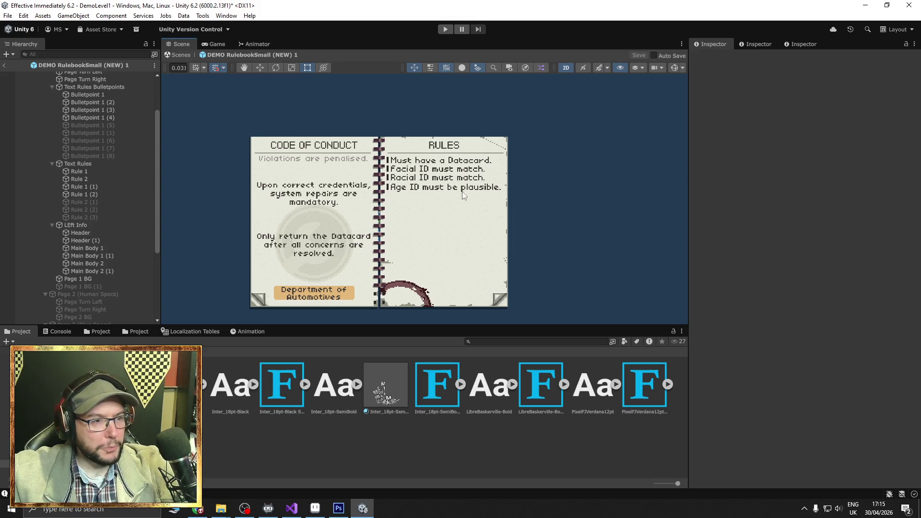
- Zoom in and select the bullet beside the Age ID rule
scroll(479, 200, up, 5)
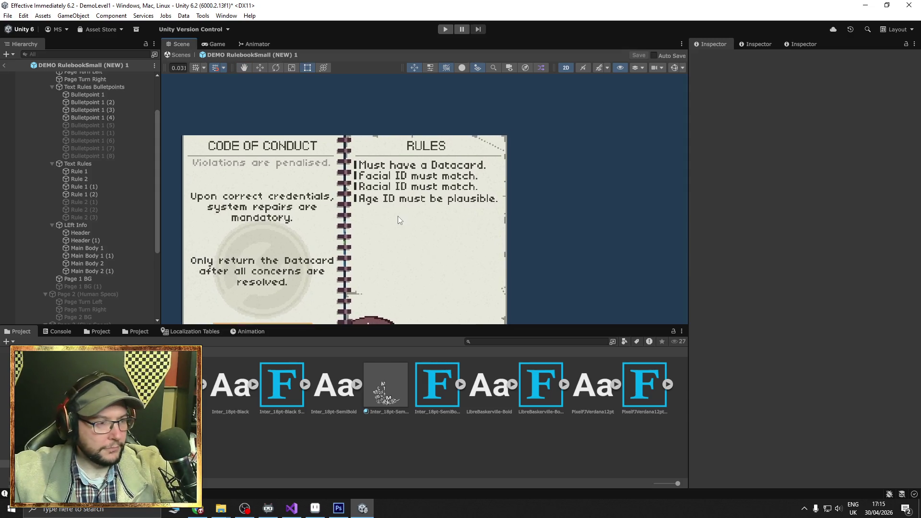
scroll(381, 220, up, 1)
click(335, 185)
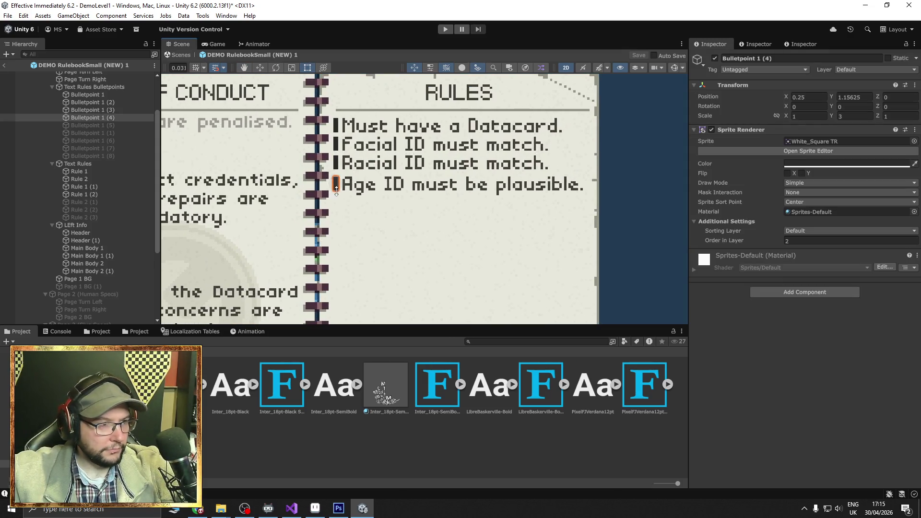
- Reword the Rule 1 (2) text to 'Age ID must be within acceptable limits.'
scroll(338, 197, up, 3)
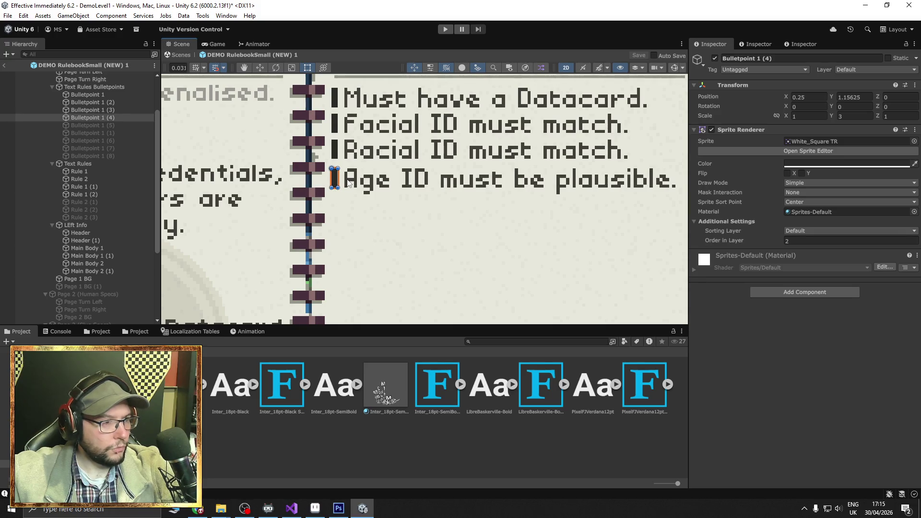
click(348, 184)
click(755, 290)
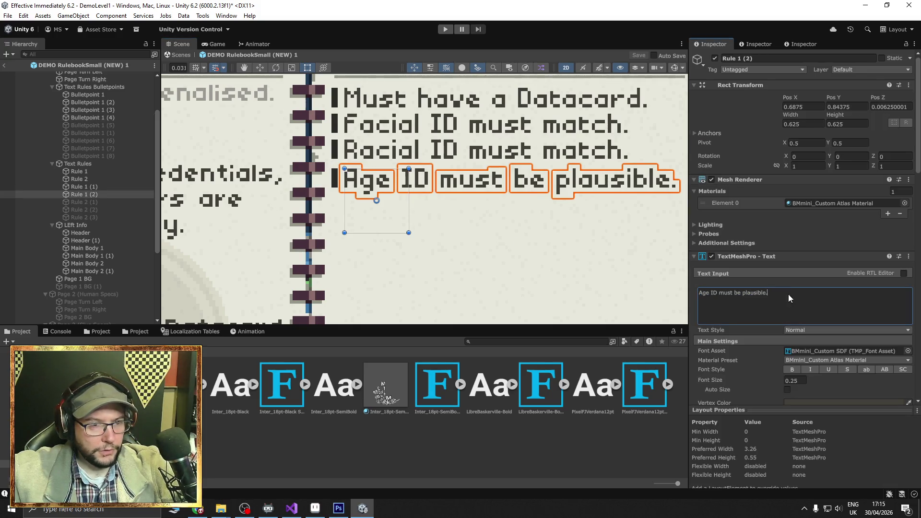
drag(768, 293, 744, 293)
text(within)
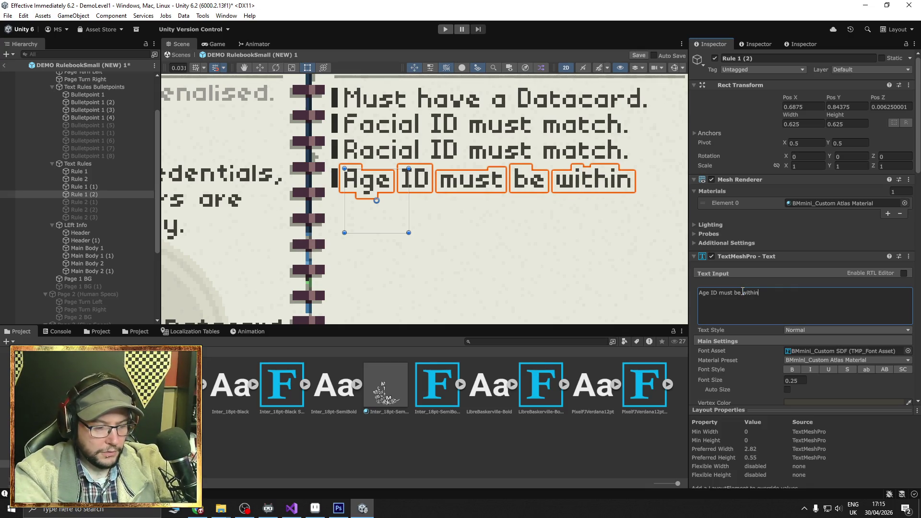
text( acceptable lmit)
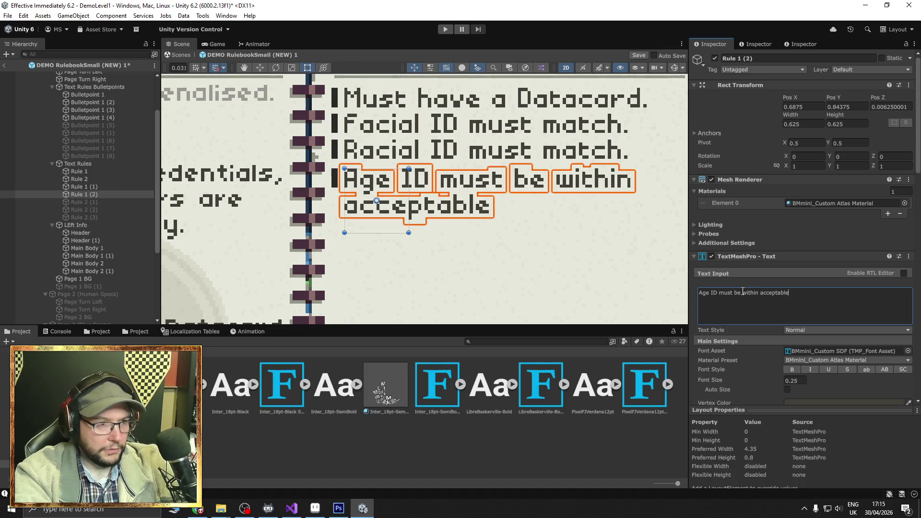
key(BackSpace)
key(BackSpace)
key(BackSpace)
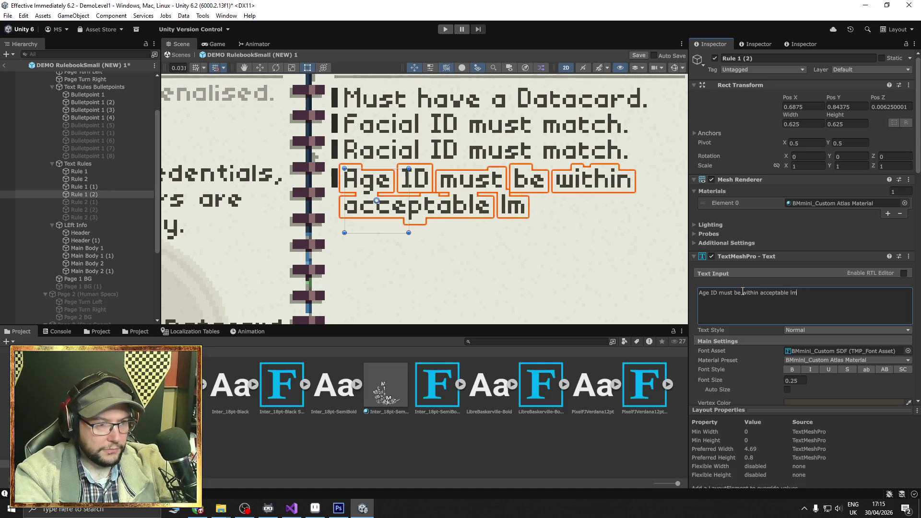
text(imits.)
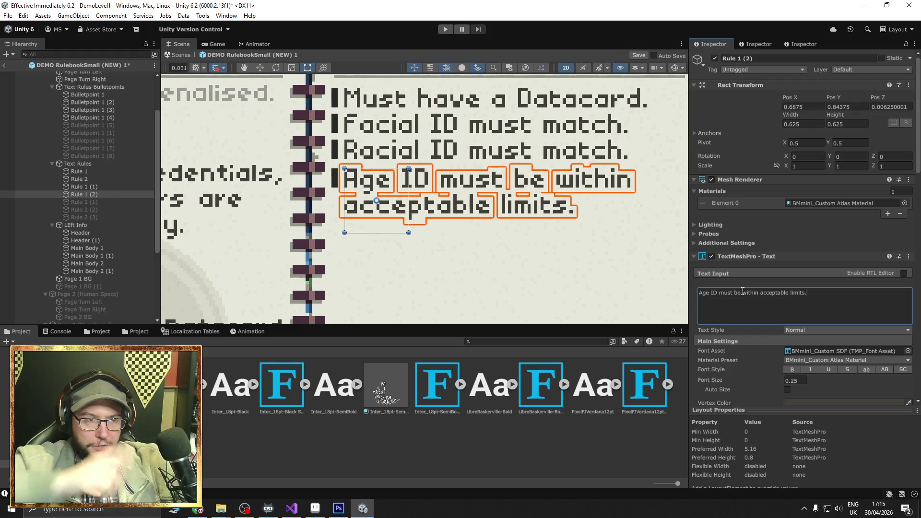
- Stretch Bulletpoint 1 (4) downward so it spans both lines of the Age ID rule
click(334, 182)
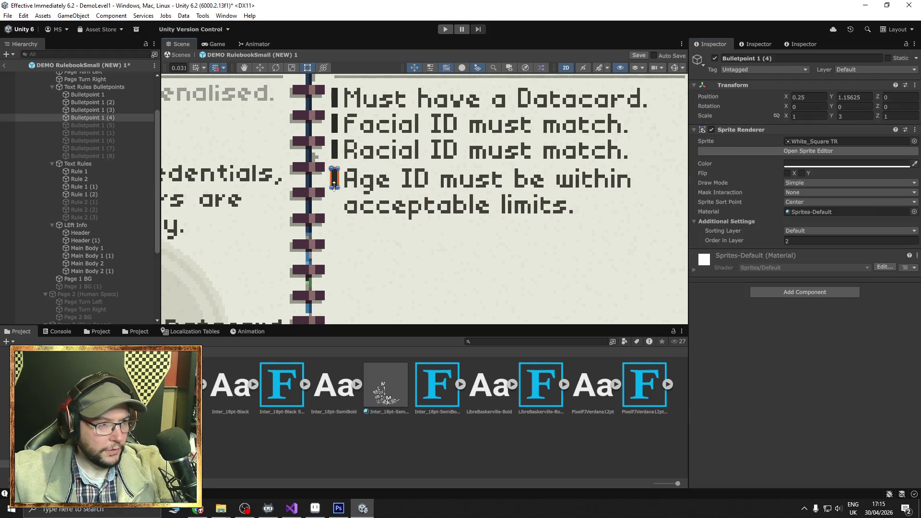
drag(334, 189, 335, 219)
scroll(322, 241, down, 3)
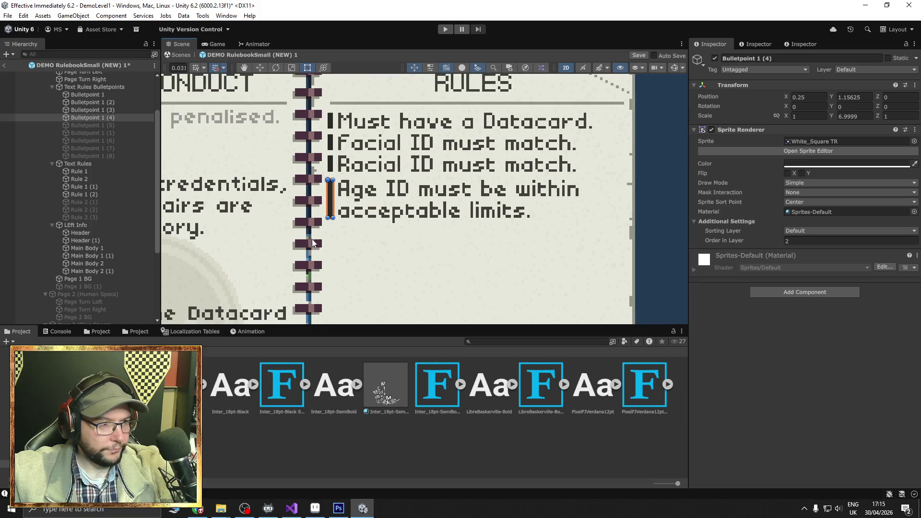
click(618, 254)
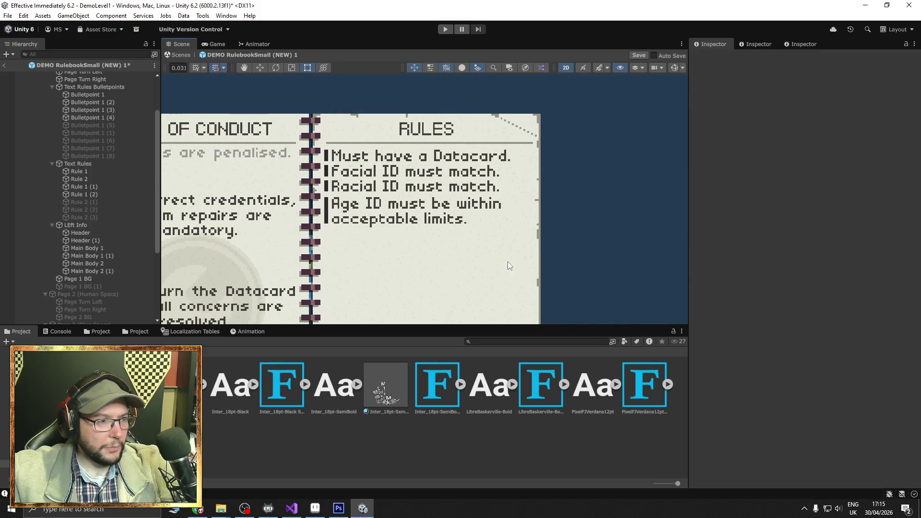
scroll(508, 261, up, 3)
scroll(606, 234, down, 2)
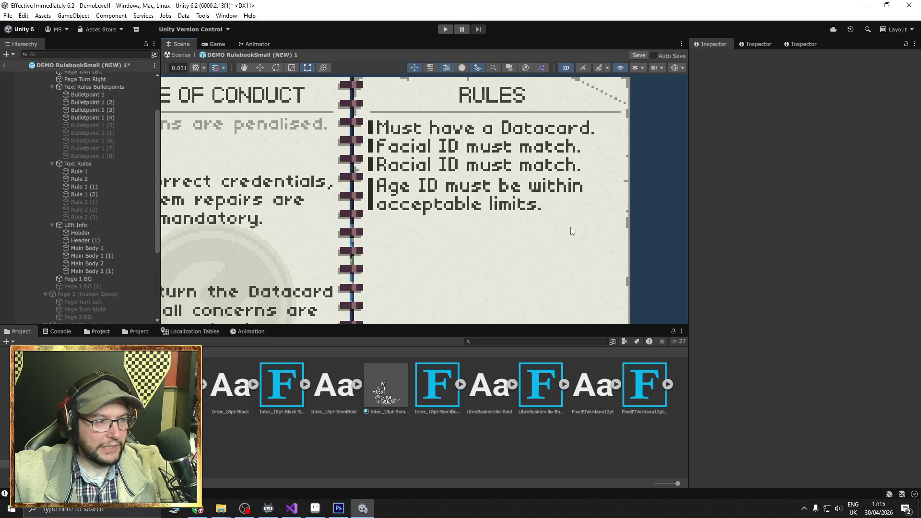
scroll(570, 228, down, 1)
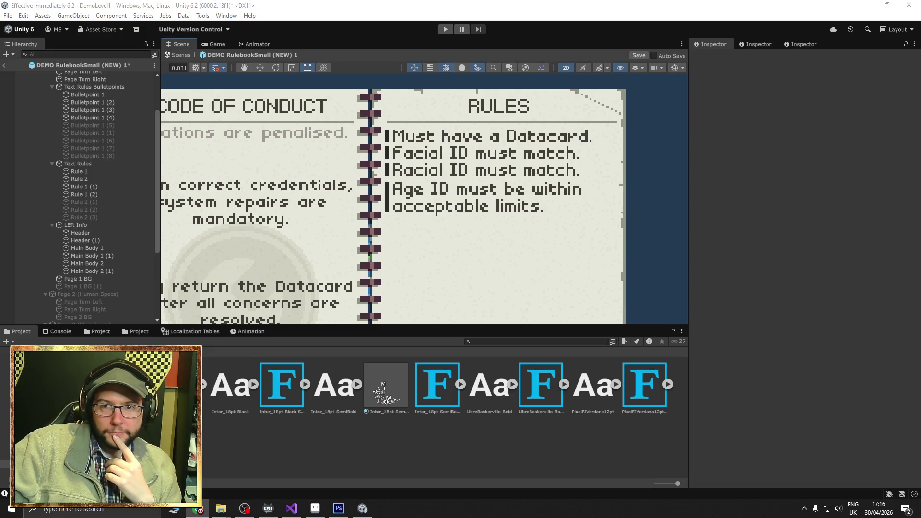
- Switch from Unity to the Chrome window loading a YouTube Shorts video
key(alt+Tab)
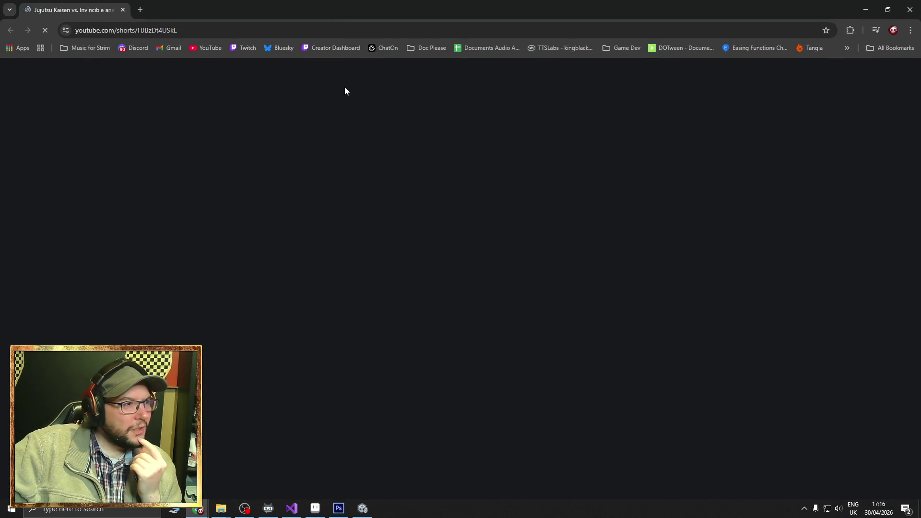
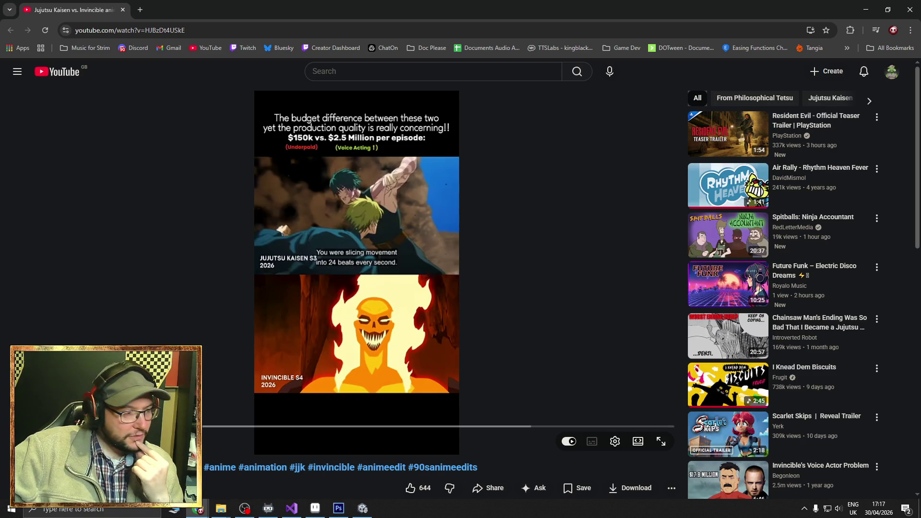
- Seek the anime budget comparison Short back, pause and resume it, and let it finish
key(space)
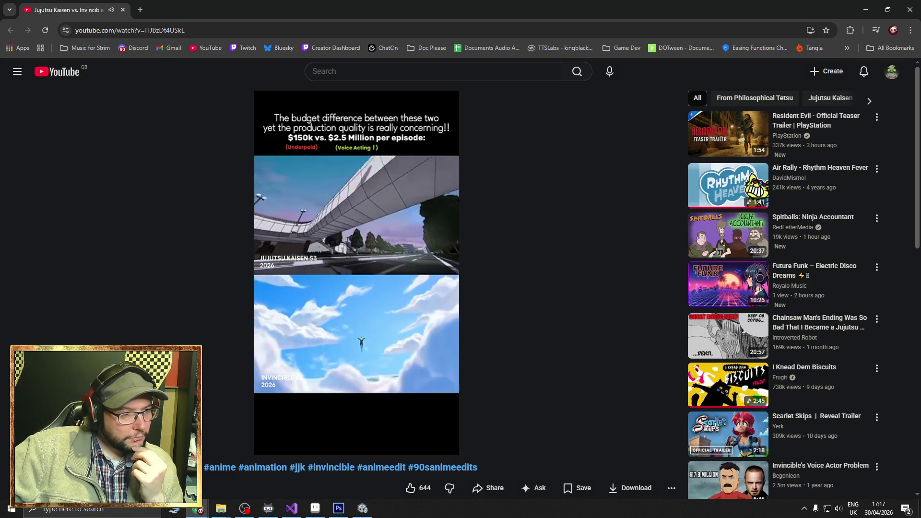
mouse_move(379, 319)
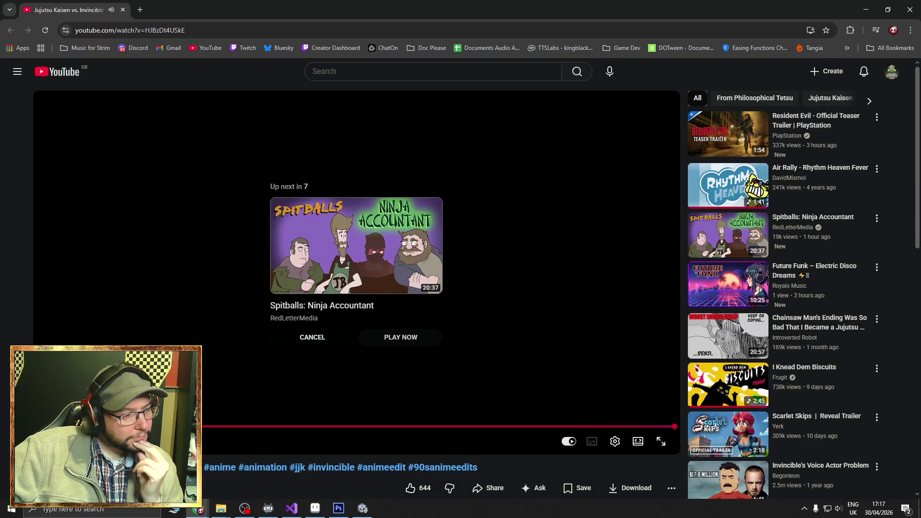
click(332, 427)
drag(341, 426, 320, 428)
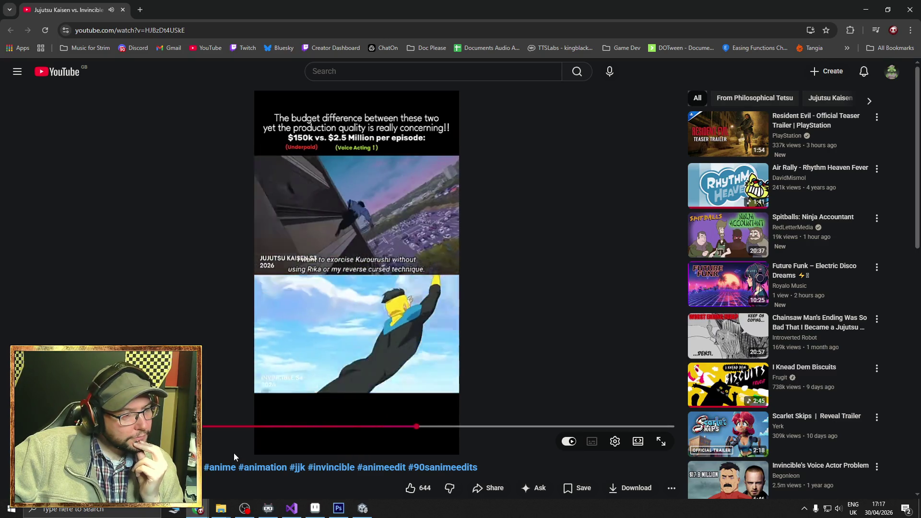
click(345, 426)
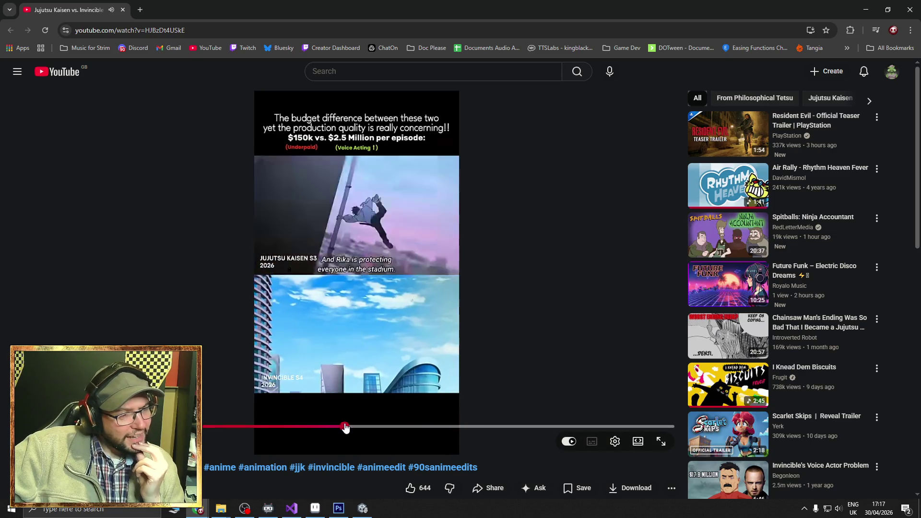
click(342, 370)
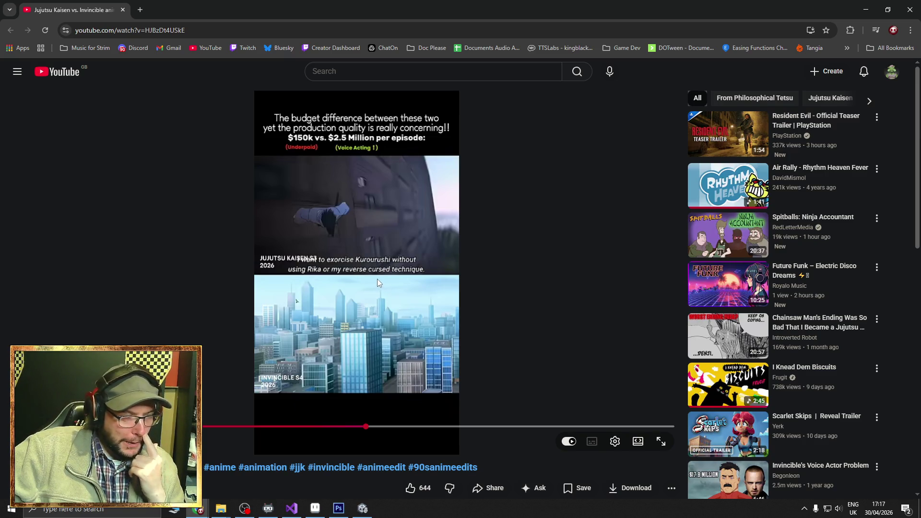
click(364, 221)
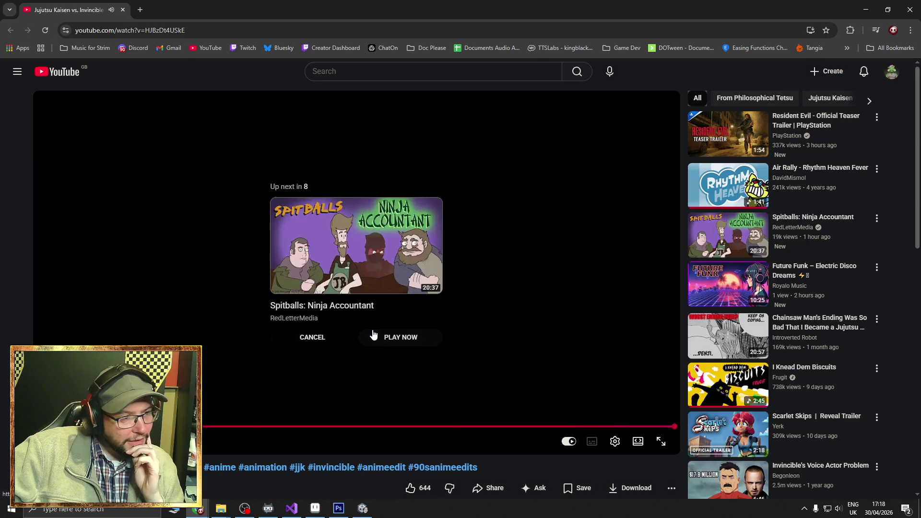
- Cancel autoplay, open the Resident Evil teaser trailer and seek near its start
click(325, 339)
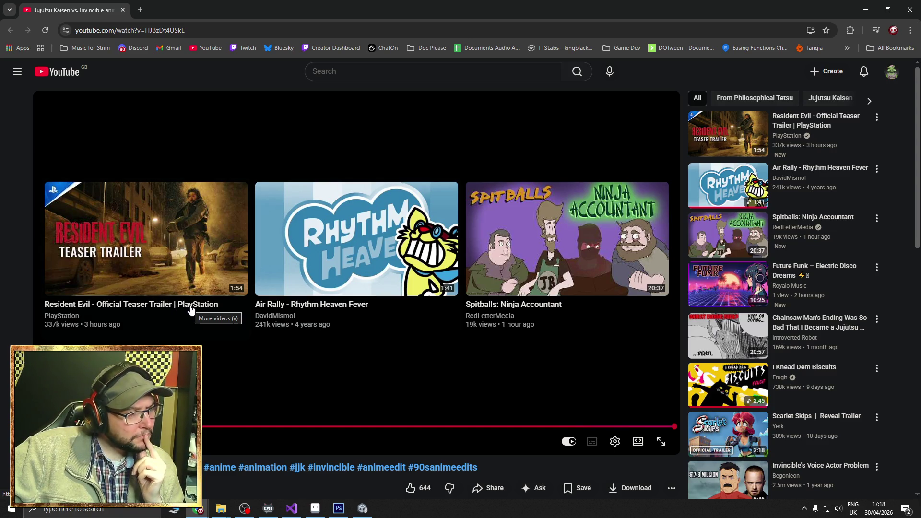
click(175, 252)
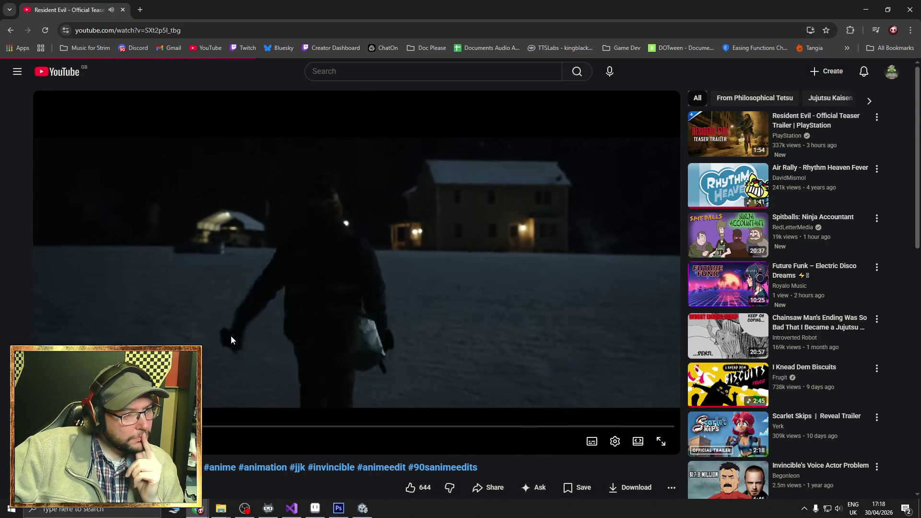
drag(149, 426, 213, 426)
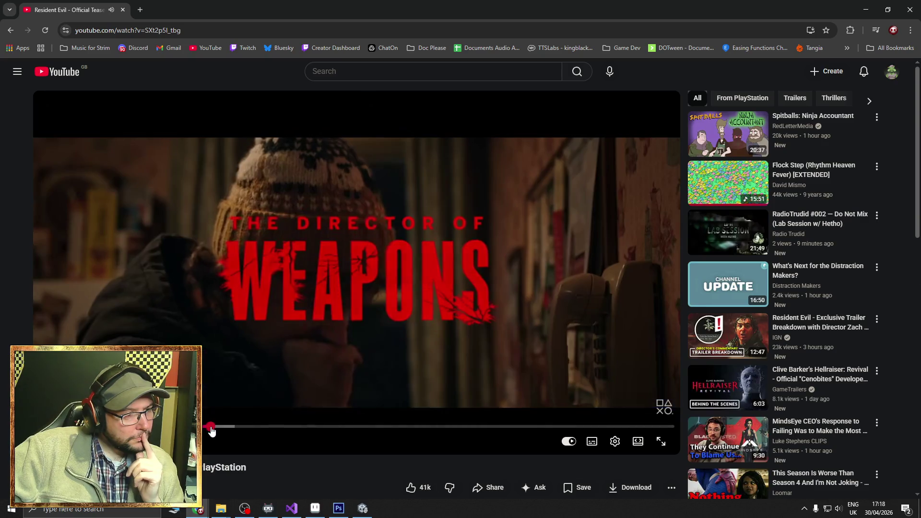
- Jump the Resident Evil trailer to a comment's 1:00 timestamp, pause it, and return to Unity
scroll(258, 343, down, 7)
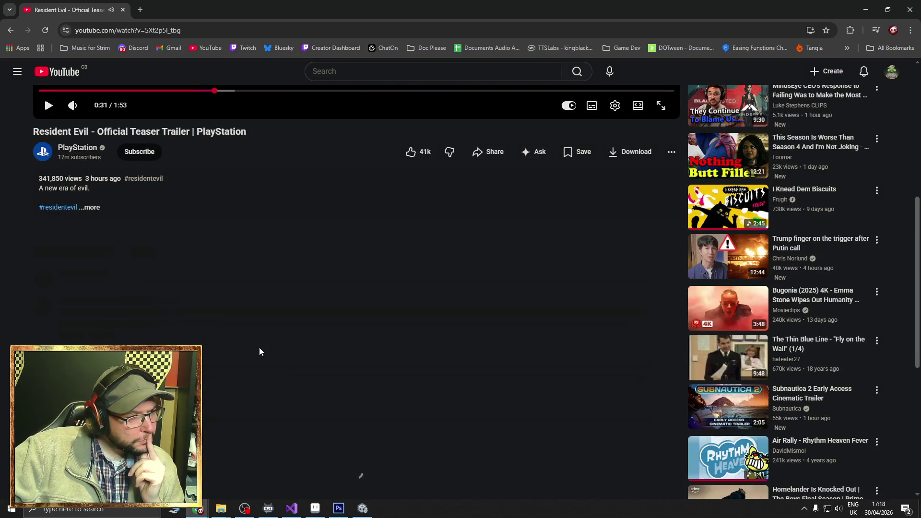
scroll(259, 347, down, 3)
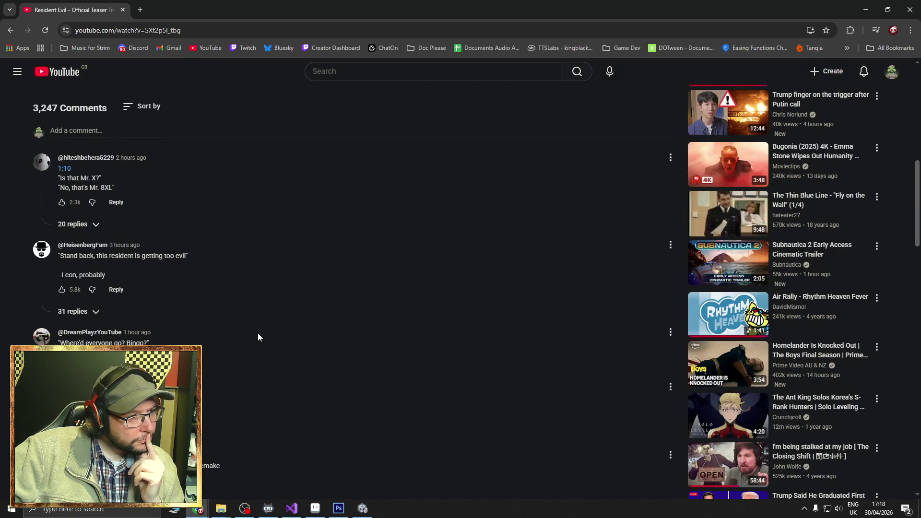
scroll(258, 332, down, 4)
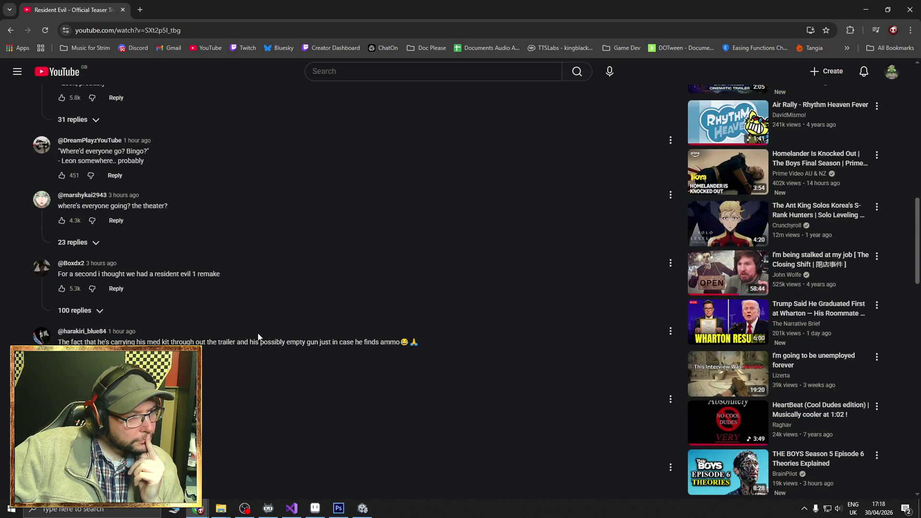
scroll(258, 337, down, 3)
scroll(258, 333, down, 5)
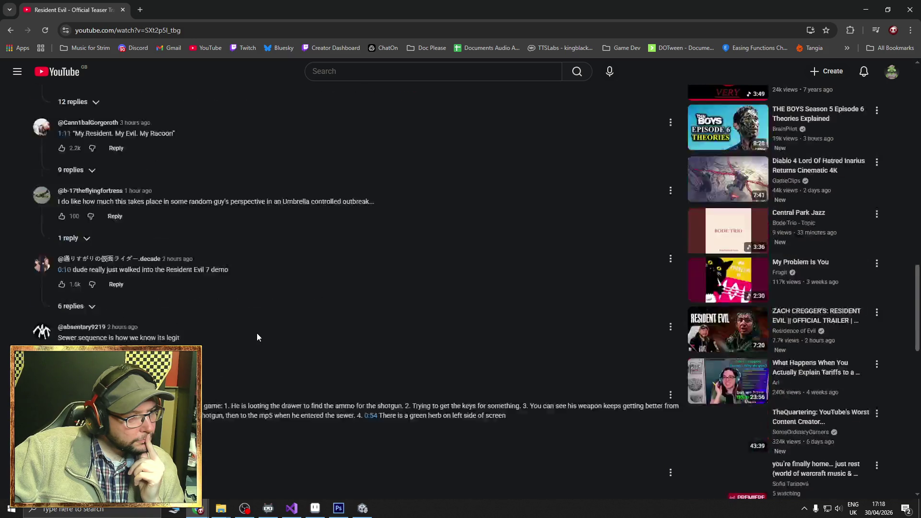
scroll(257, 336, down, 7)
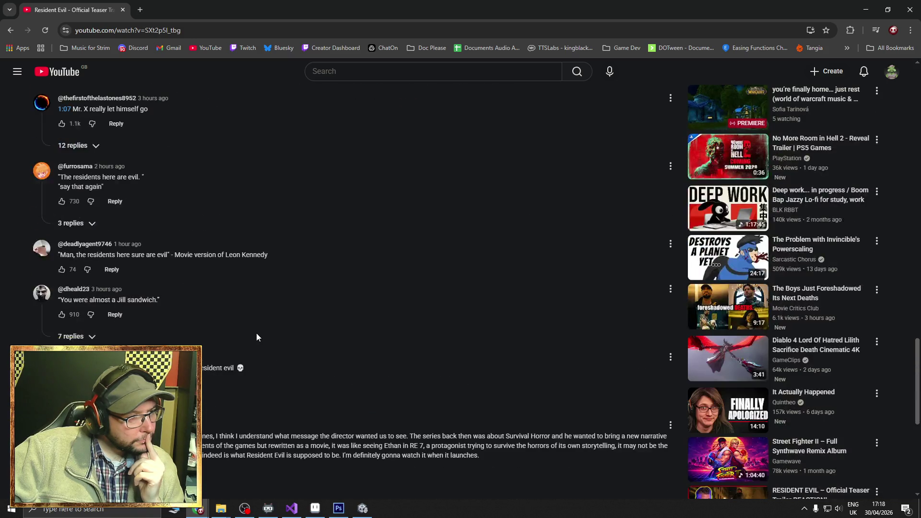
scroll(257, 336, down, 5)
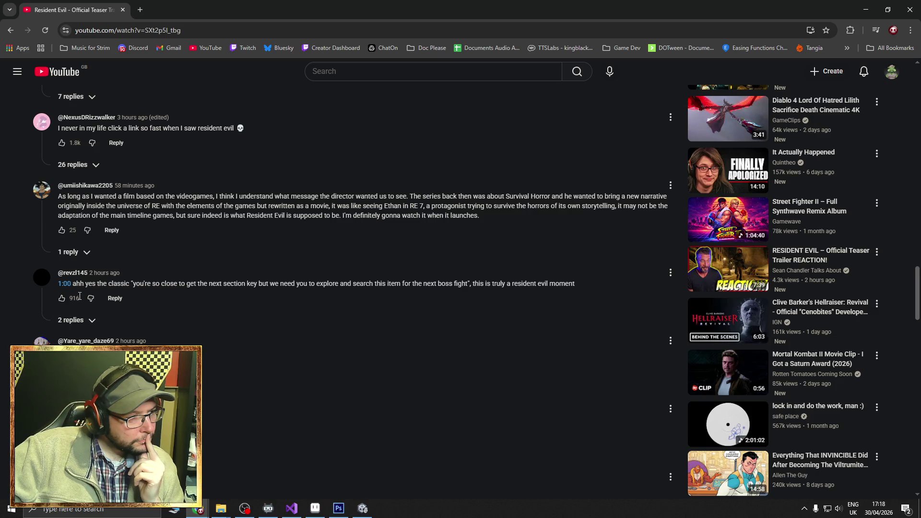
click(65, 284)
click(245, 240)
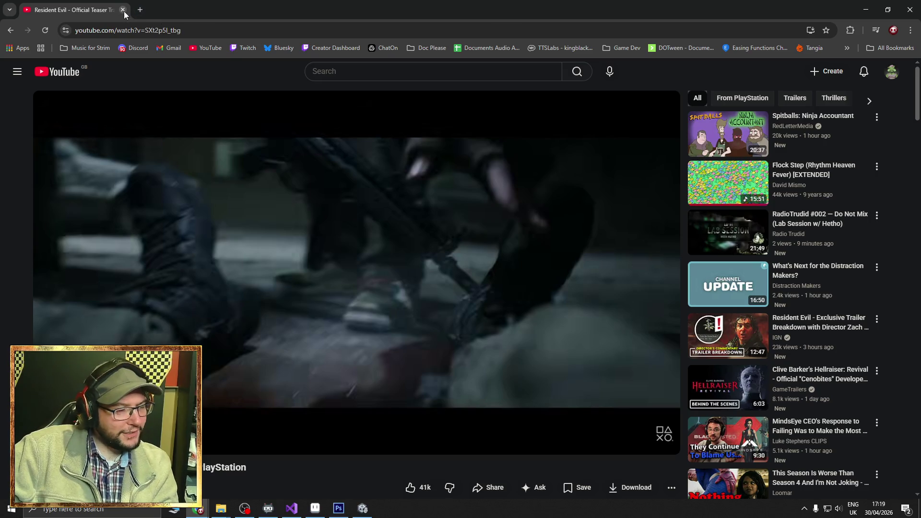
key(alt+Tab)
- Hide the Page 1 code-of-conduct spread and show the Page 0 employee handbook cover
scroll(350, 184, down, 2)
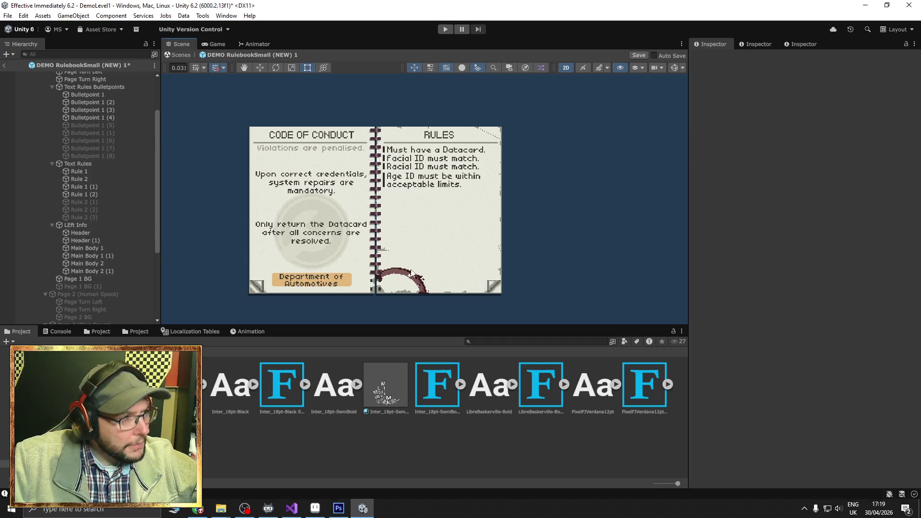
click(4, 66)
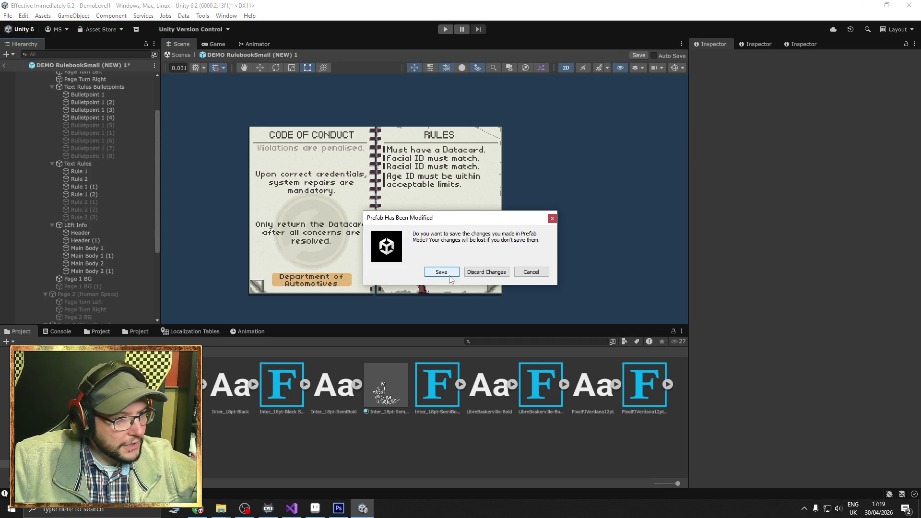
click(531, 274)
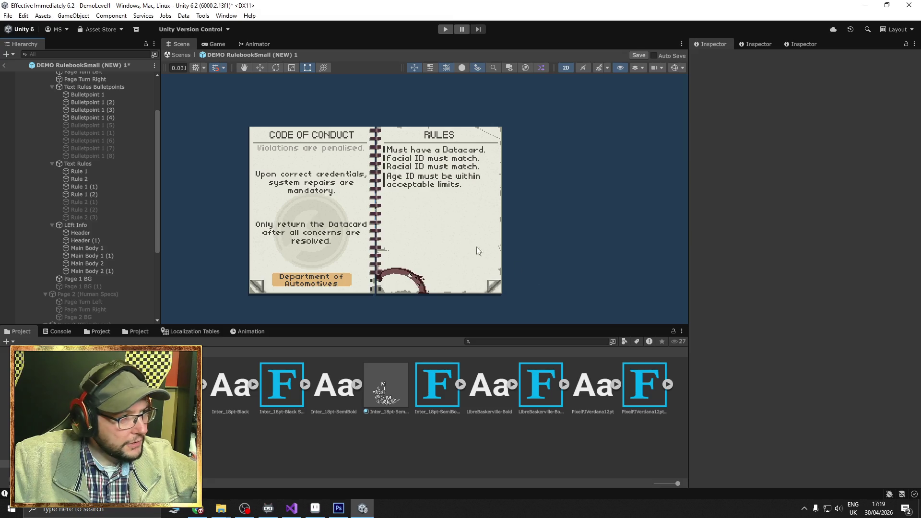
scroll(88, 157, up, 2)
scroll(88, 157, up, 2)
click(65, 121)
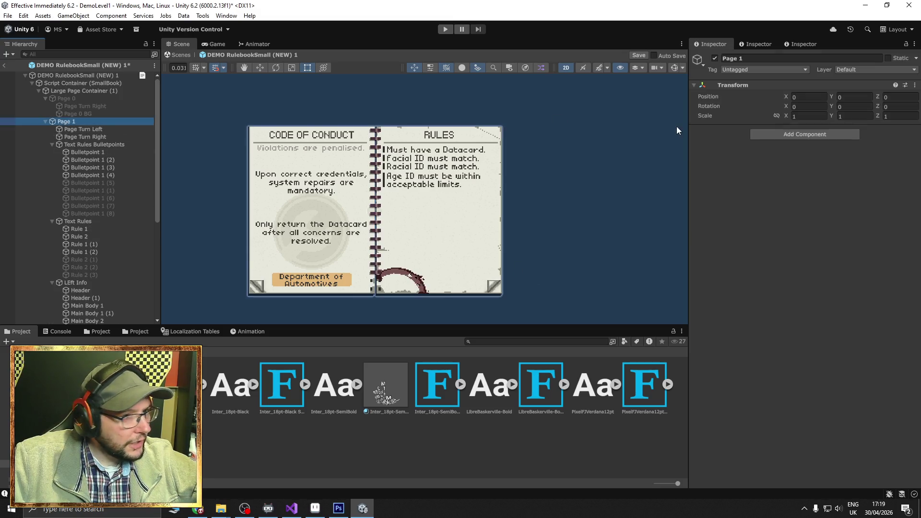
click(714, 58)
click(95, 99)
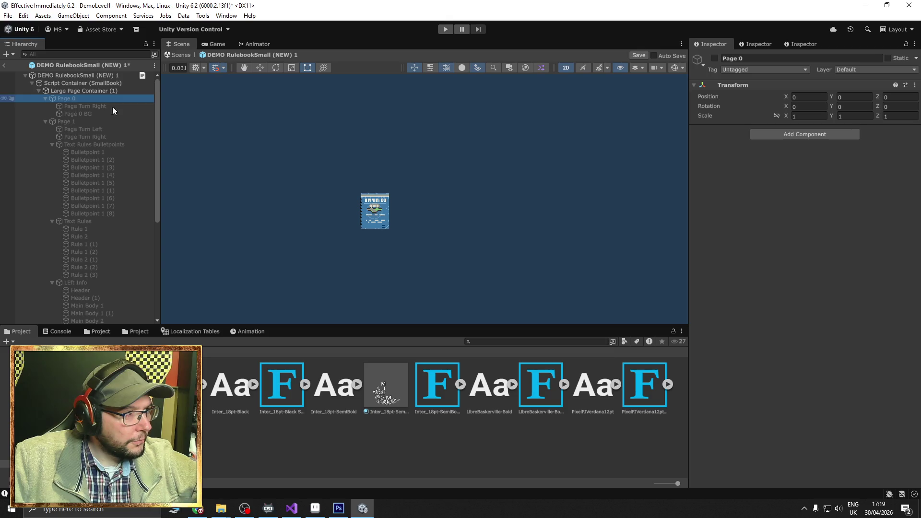
click(714, 58)
- Hide Large Page Container (1), then save the prefab and return to DemoLevel1
click(67, 91)
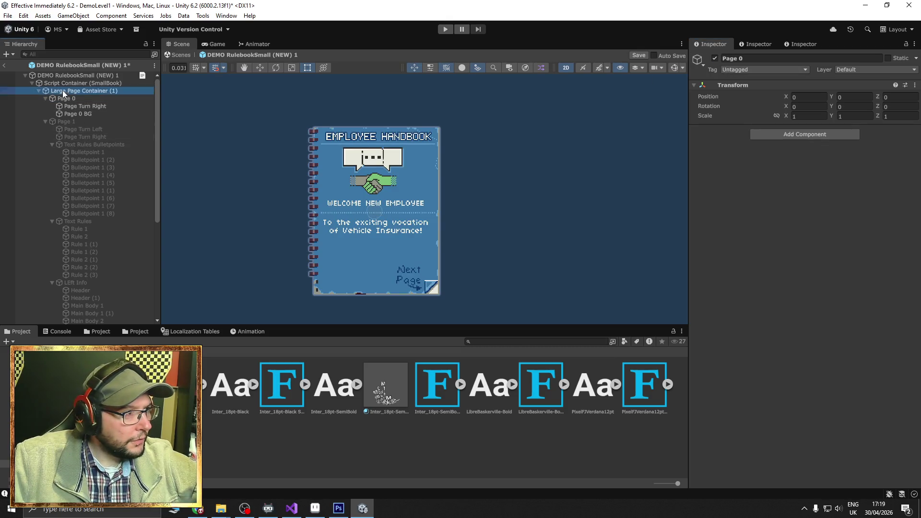
click(714, 58)
click(4, 65)
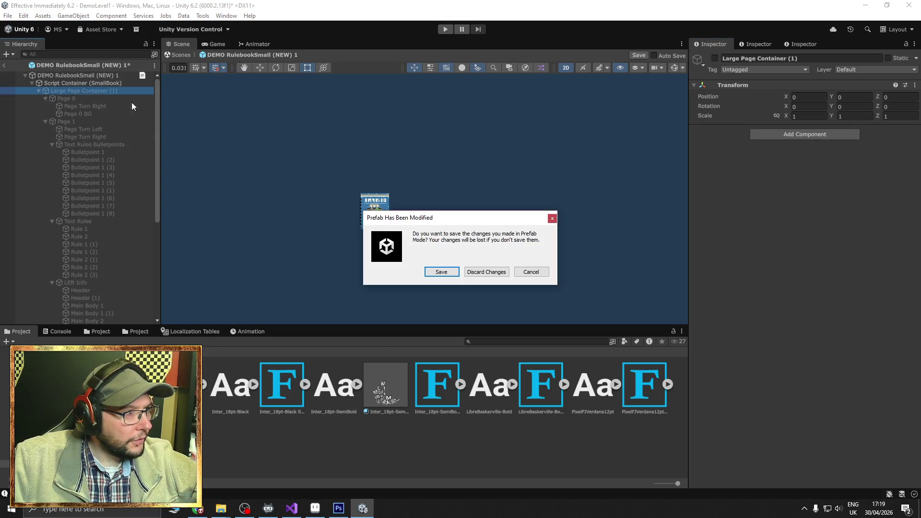
click(444, 273)
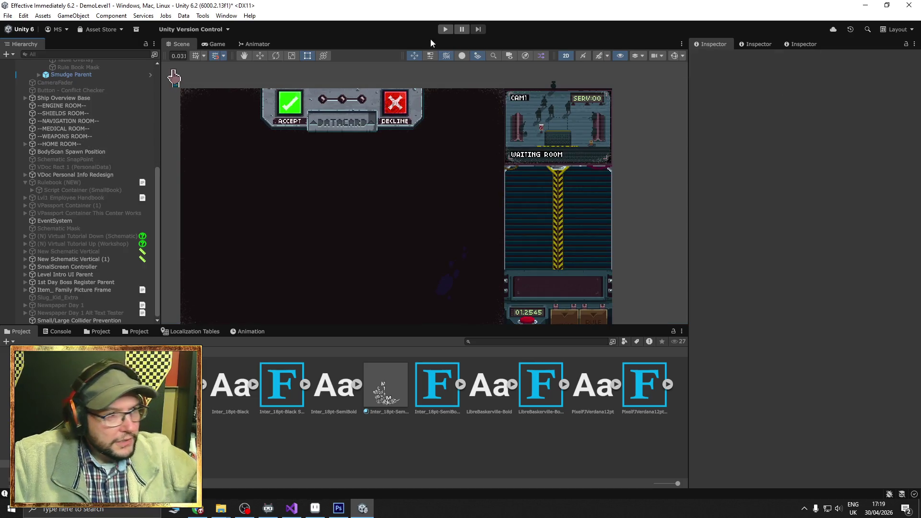
- Enter play mode and insert the customer's datacard into the top card slot
click(445, 29)
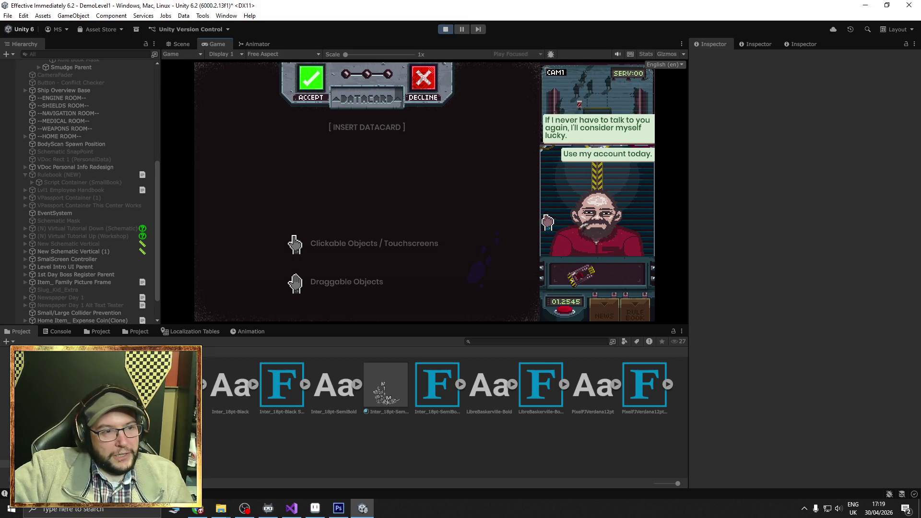
mouse_move(581, 277)
mouse_down()
mouse_move(410, 268)
mouse_move(413, 173)
mouse_up()
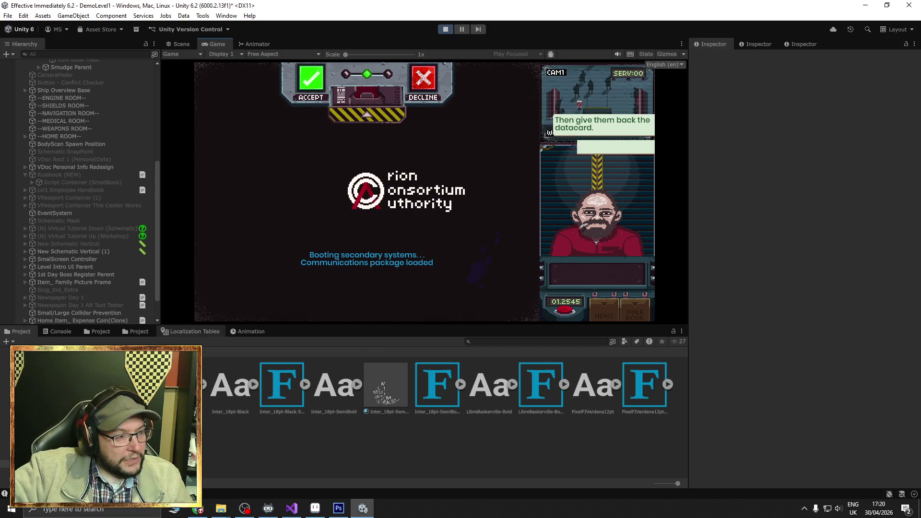
- Open the customer's personal data, approve them, and hand the datacard back
click(607, 270)
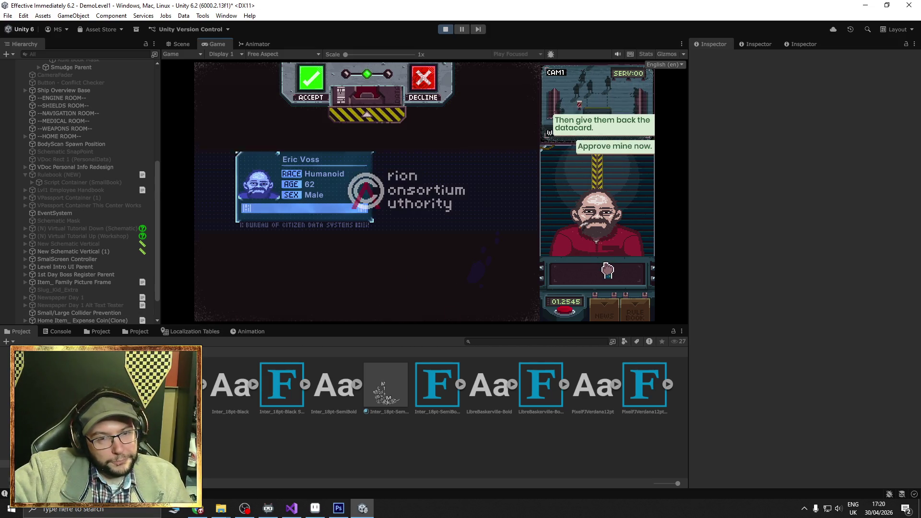
click(314, 87)
drag(367, 103, 577, 247)
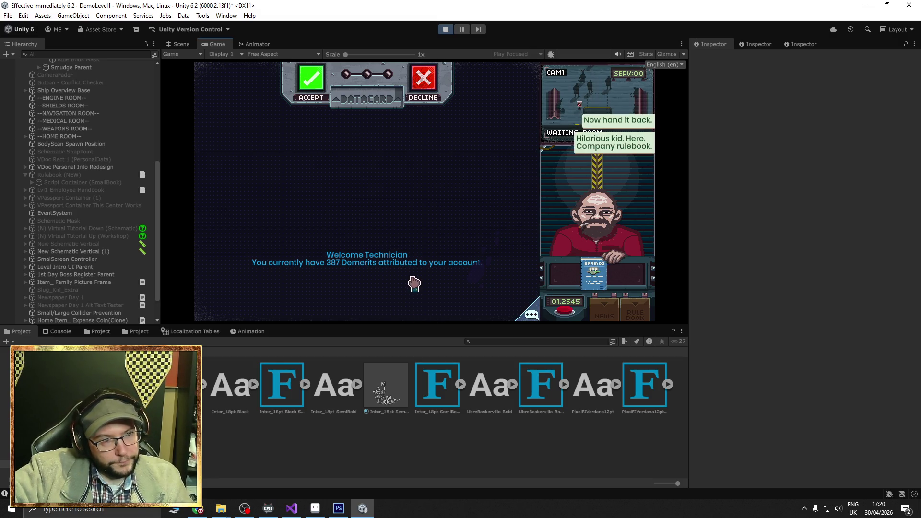
- Pull out the rulebook, turn to the Code of Conduct page, and position it on the desk
mouse_move(587, 279)
mouse_down()
mouse_move(489, 295)
mouse_move(405, 285)
mouse_up()
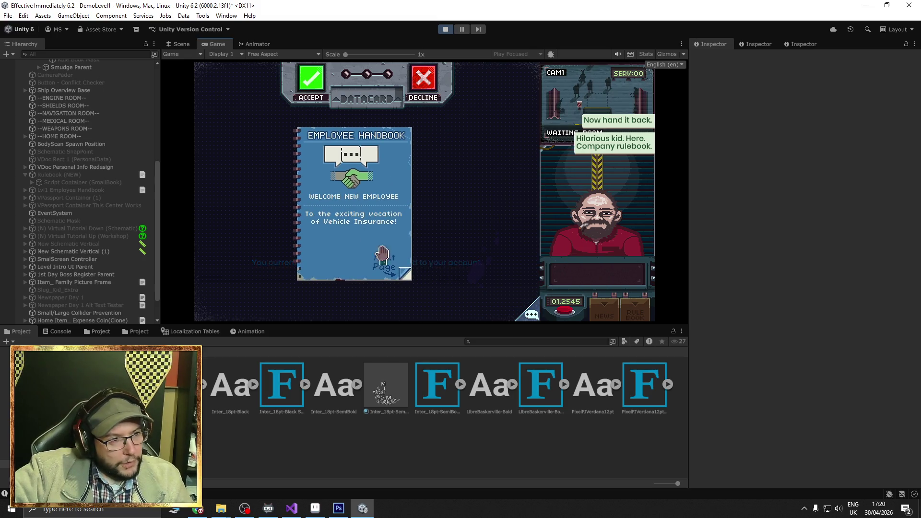
click(405, 280)
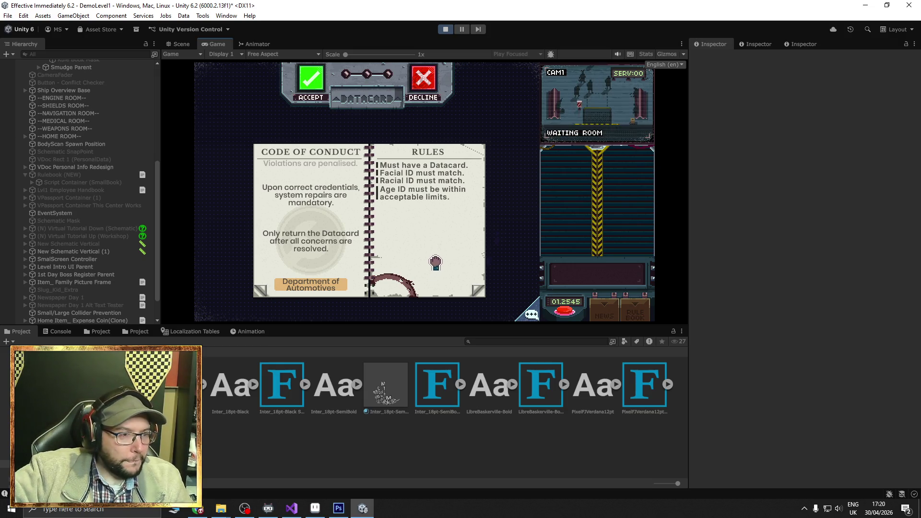
drag(432, 264, 446, 257)
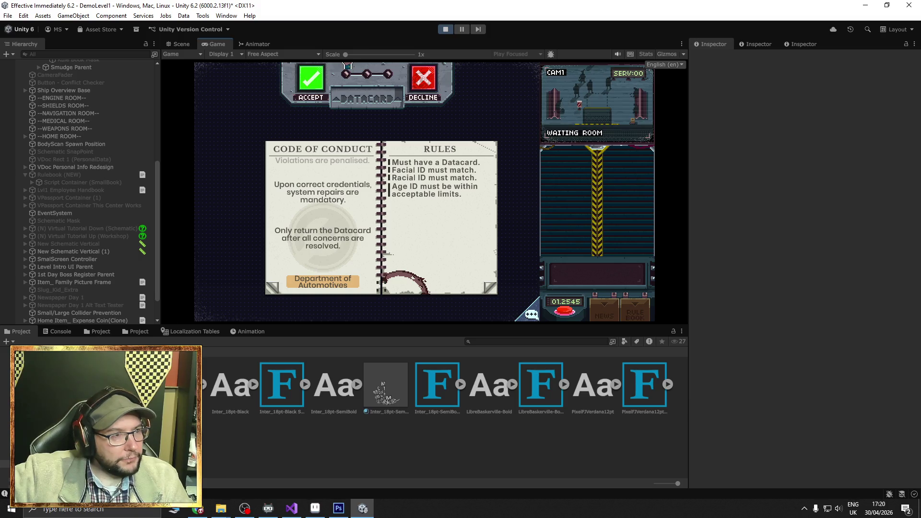
scroll(425, 192, up, 5)
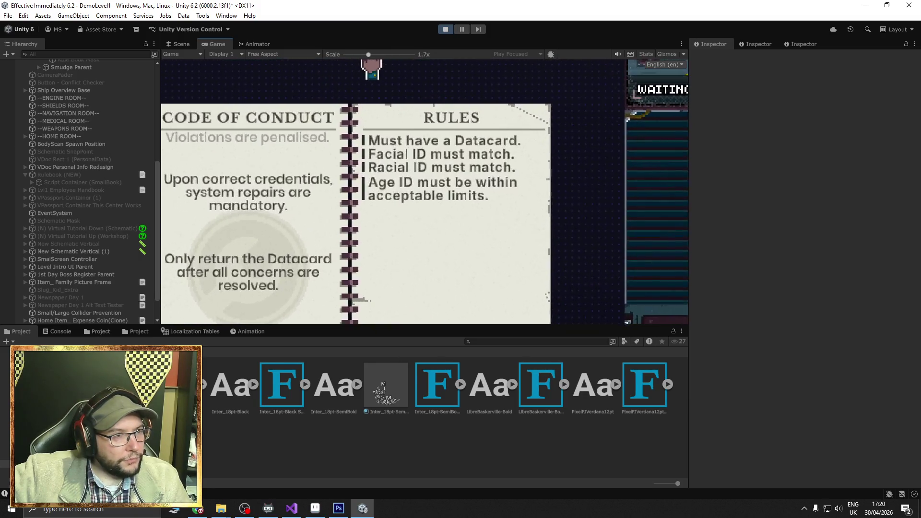
scroll(425, 205, up, 1)
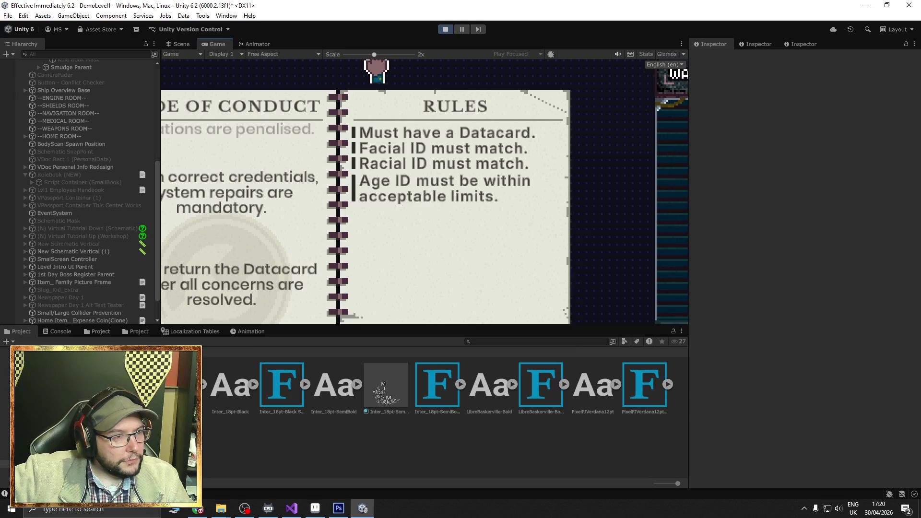
mouse_move(344, 236)
mouse_down()
mouse_move(444, 216)
mouse_move(421, 205)
mouse_move(416, 218)
mouse_up()
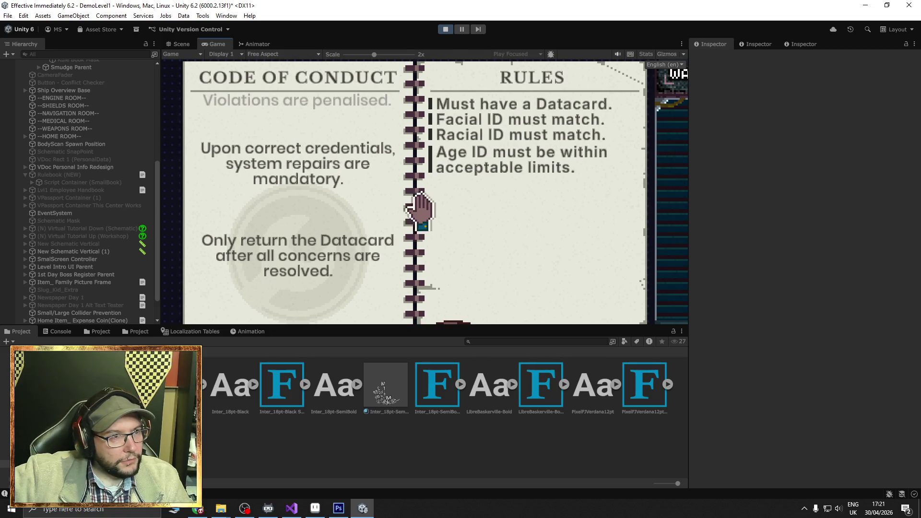
scroll(72, 100, up, 3)
scroll(7, 100, up, 4)
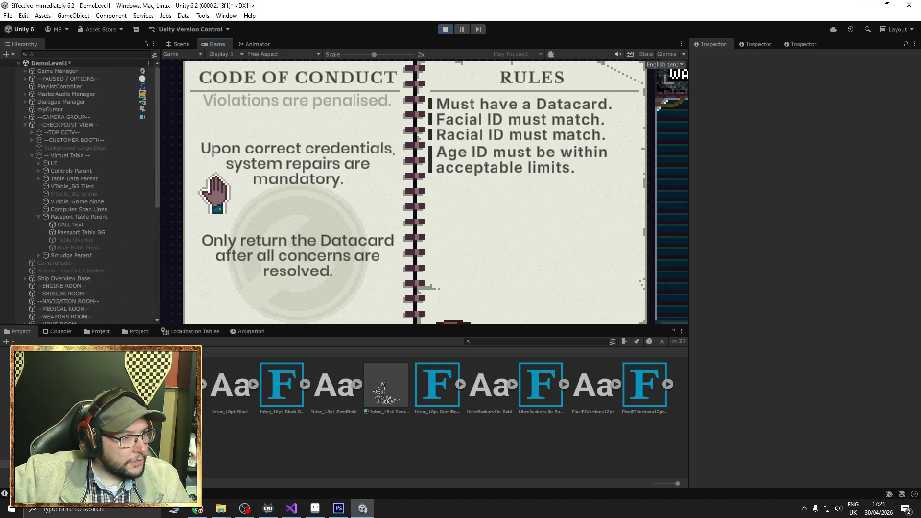
click(178, 44)
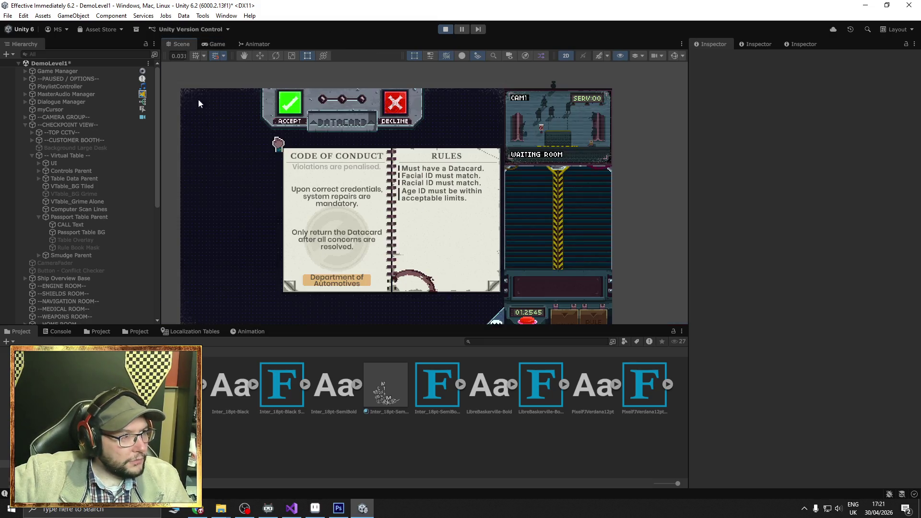
click(295, 208)
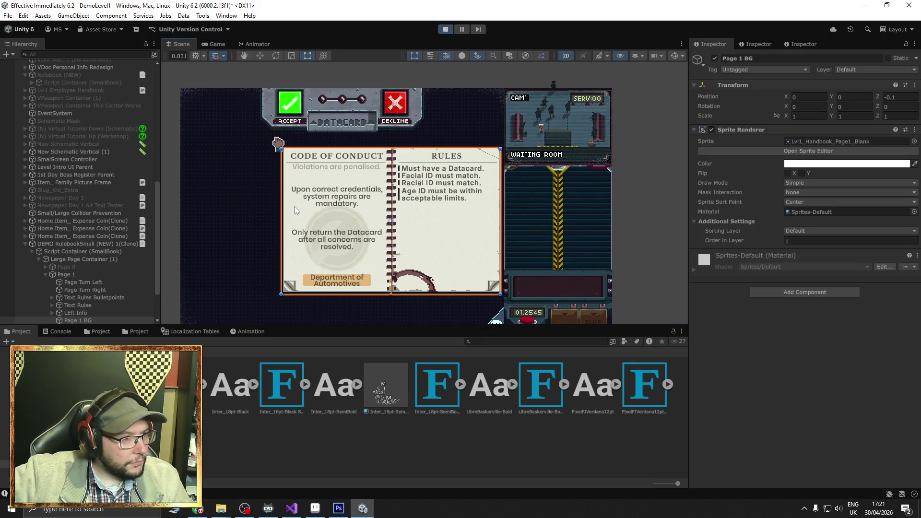
click(74, 252)
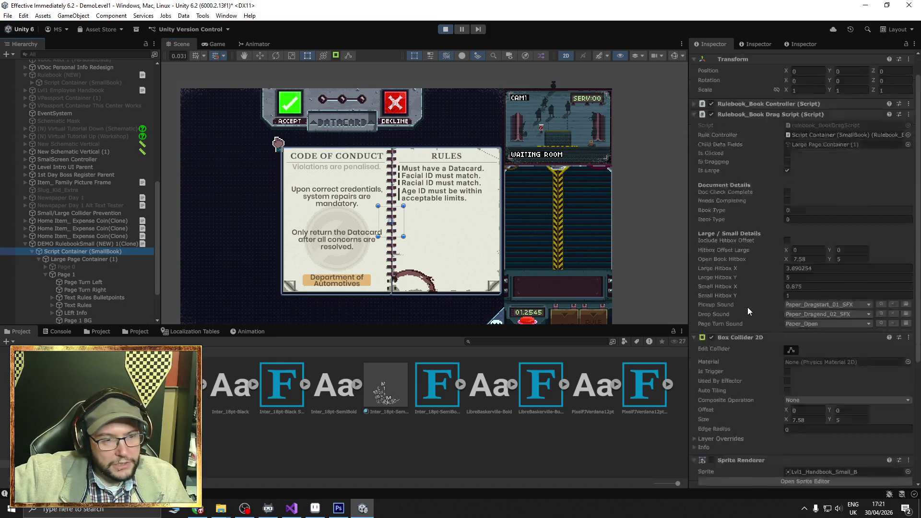
scroll(748, 309, down, 5)
scroll(719, 374, up, 6)
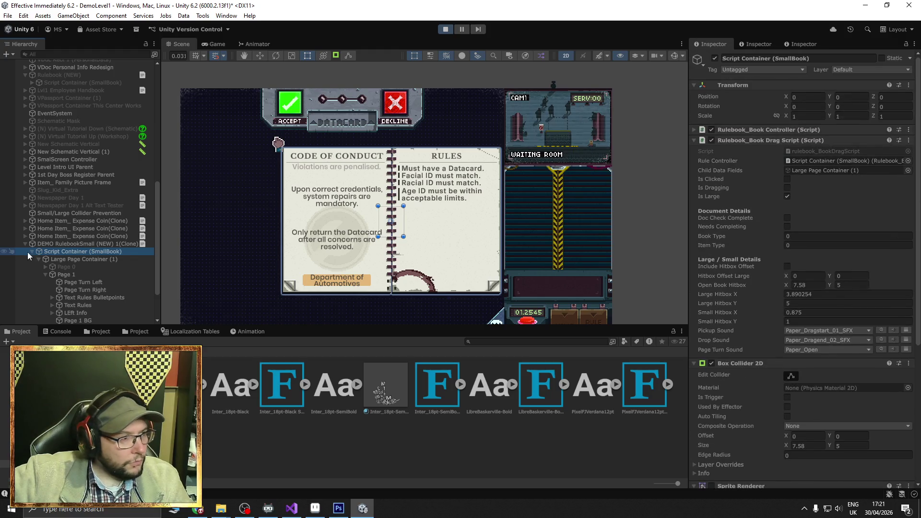
click(72, 244)
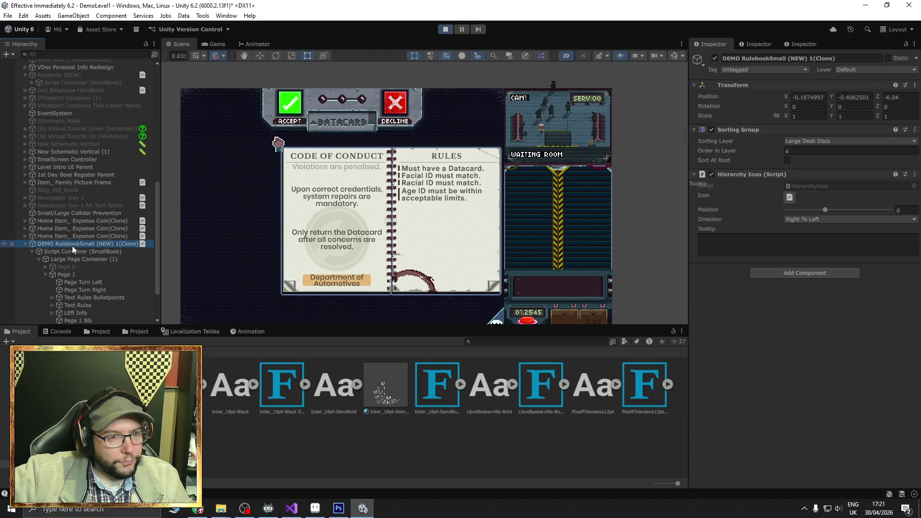
click(70, 259)
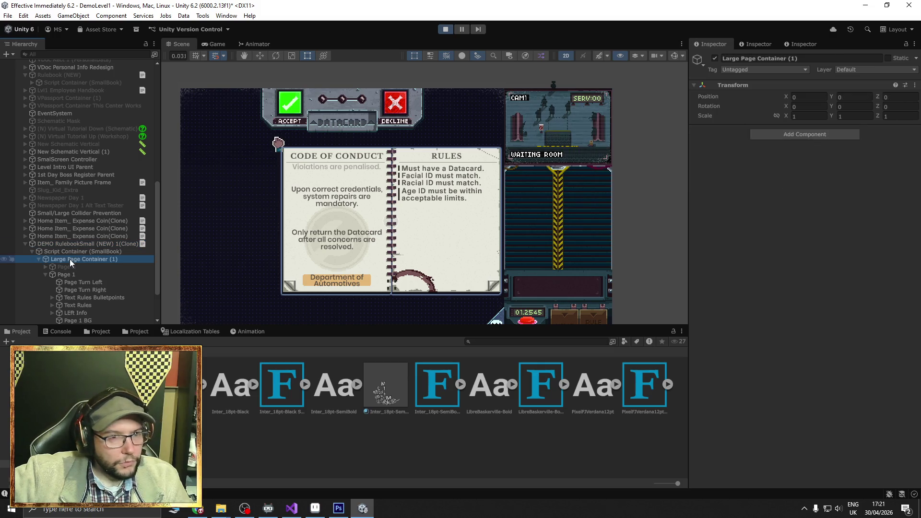
click(65, 274)
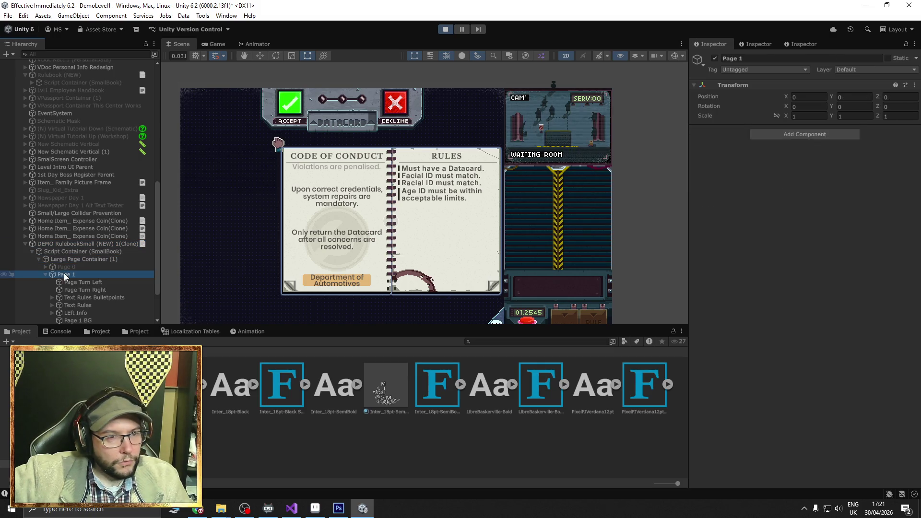
scroll(81, 281, down, 2)
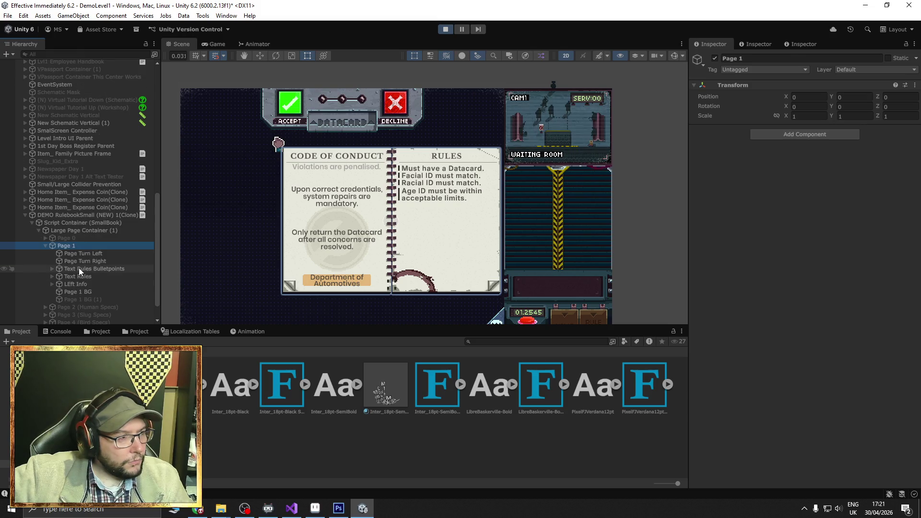
click(79, 268)
click(79, 276)
click(76, 284)
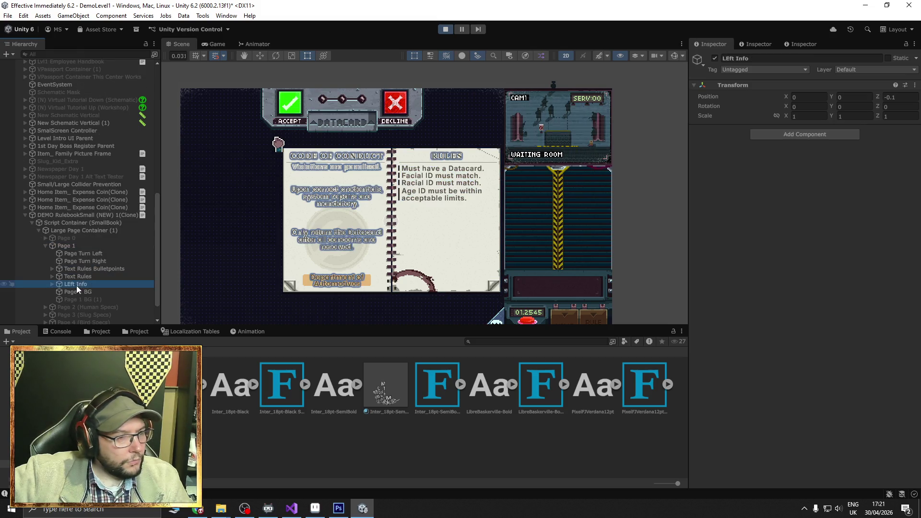
click(77, 268)
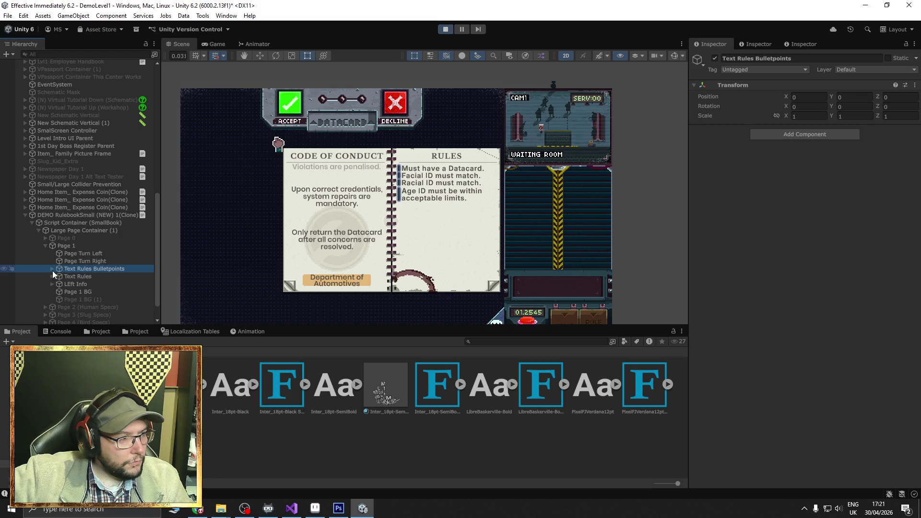
click(52, 276)
click(78, 284)
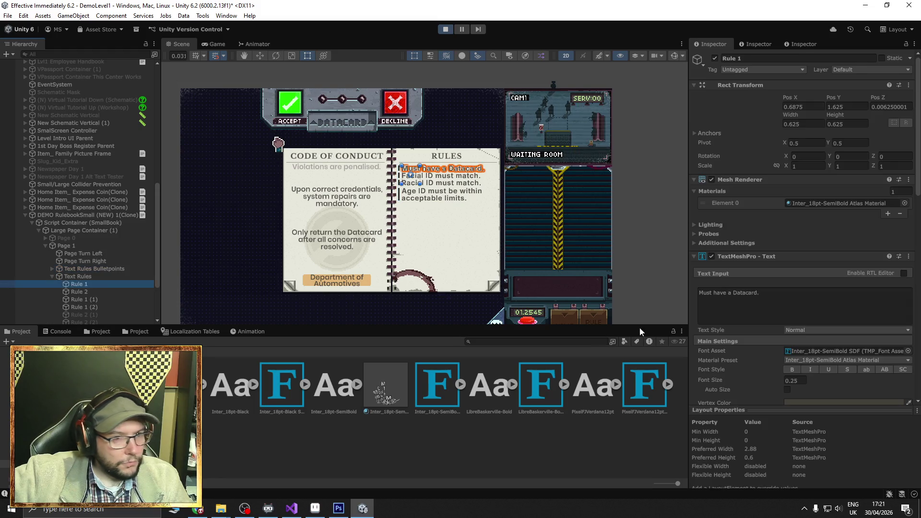
scroll(740, 326, down, 15)
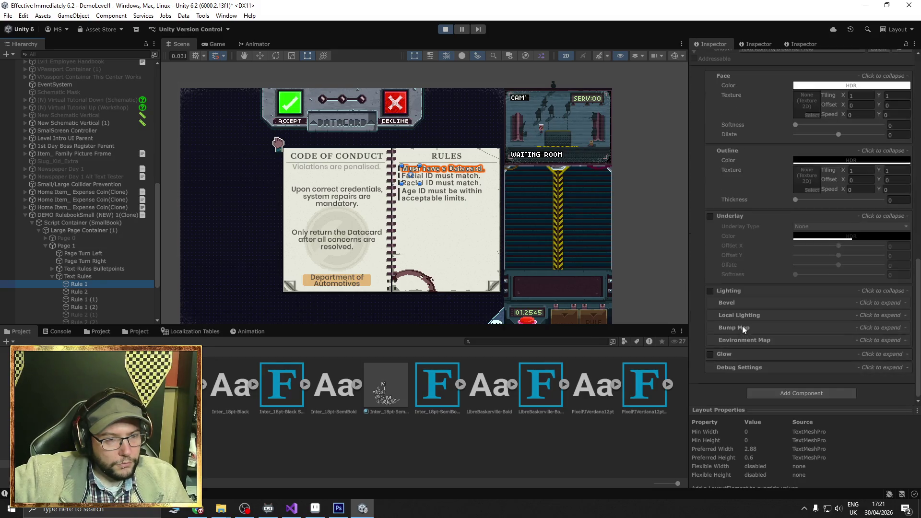
scroll(742, 326, up, 15)
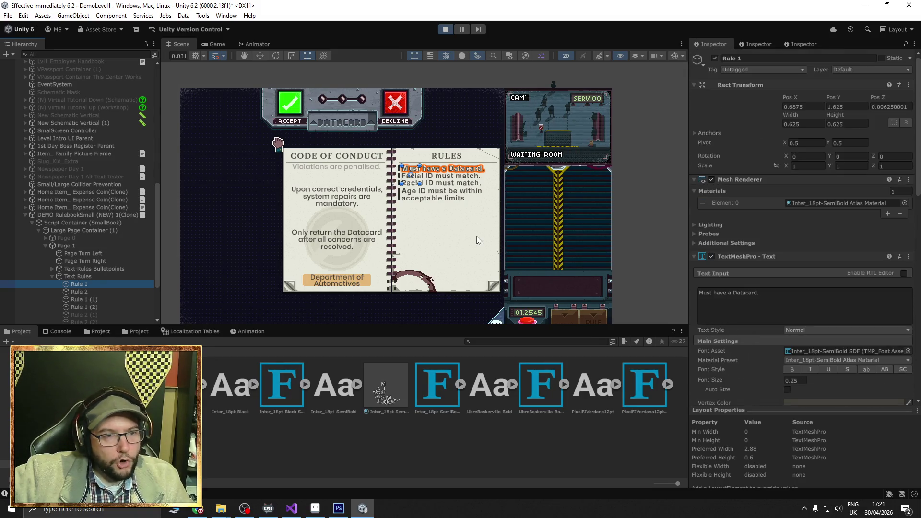
scroll(23, 304, down, 3)
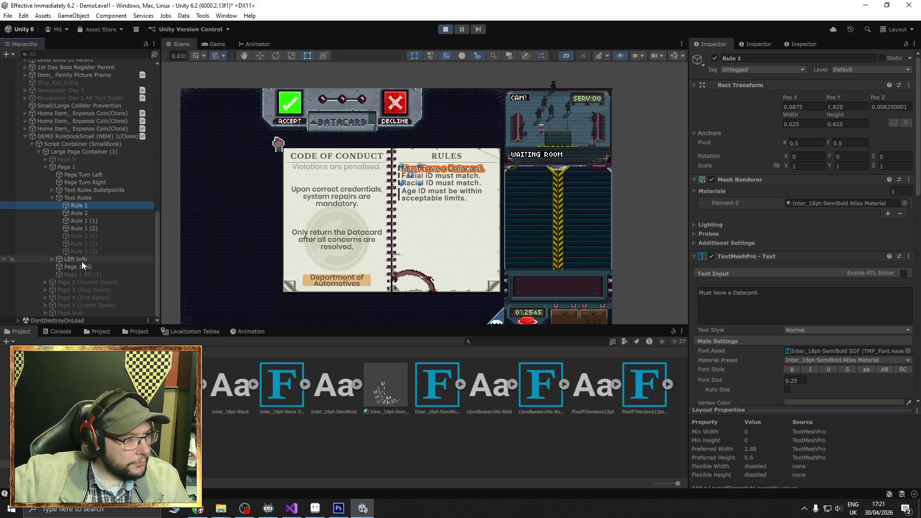
click(82, 260)
click(79, 267)
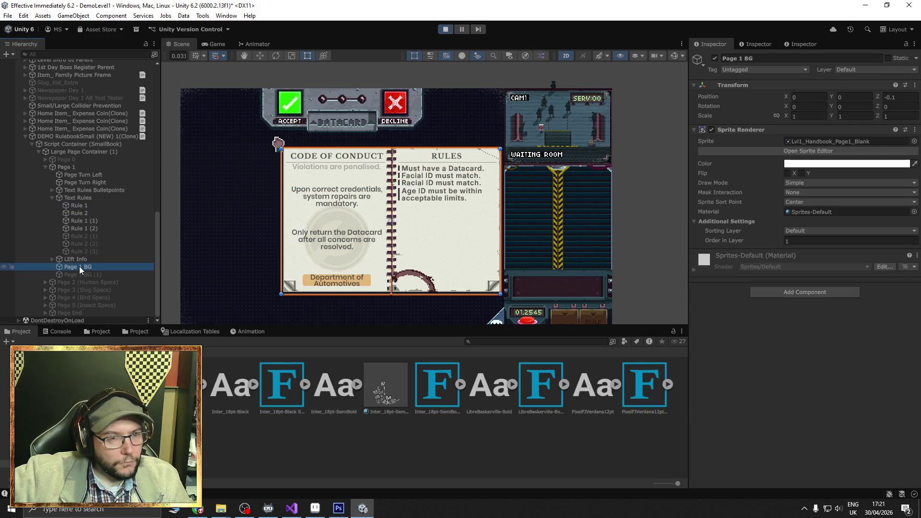
click(255, 199)
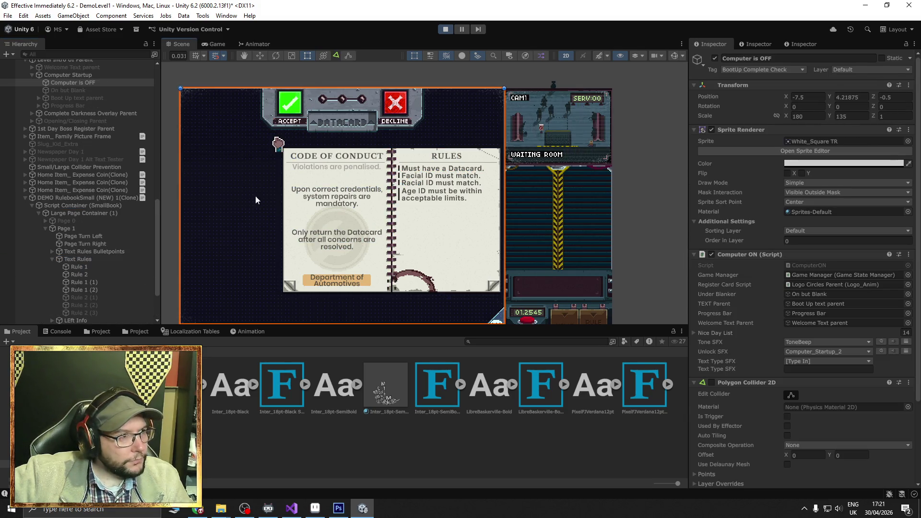
- Return to the Game view and slide the open rulebook to the left on the desk
click(216, 44)
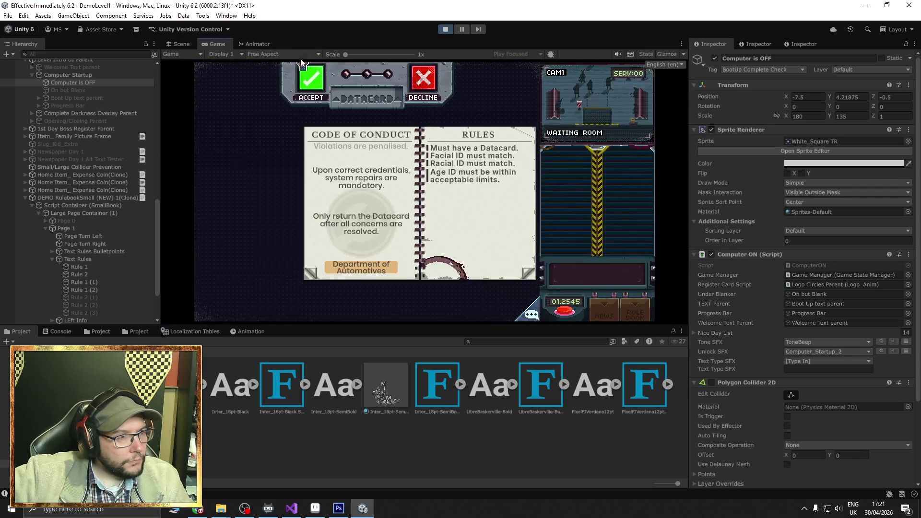
drag(455, 219, 444, 222)
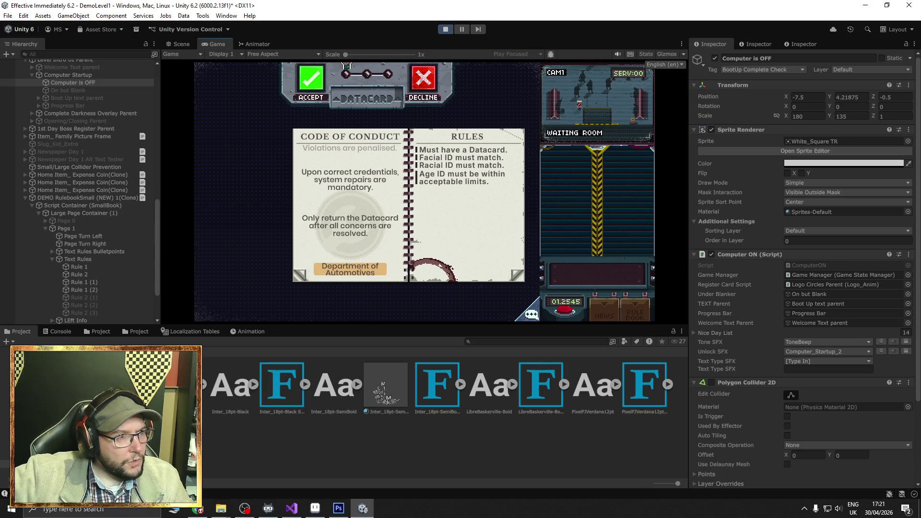
scroll(417, 192, up, 3)
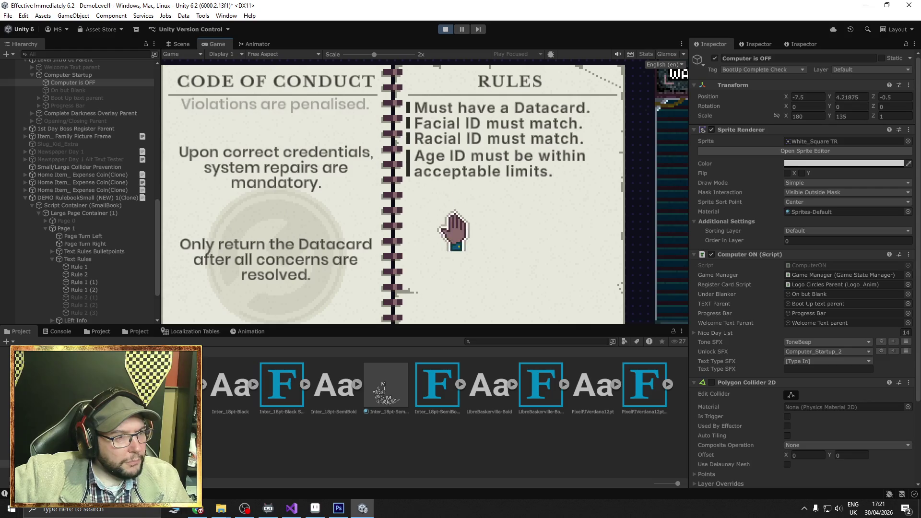
drag(454, 229, 414, 230)
scroll(357, 75, down, 3)
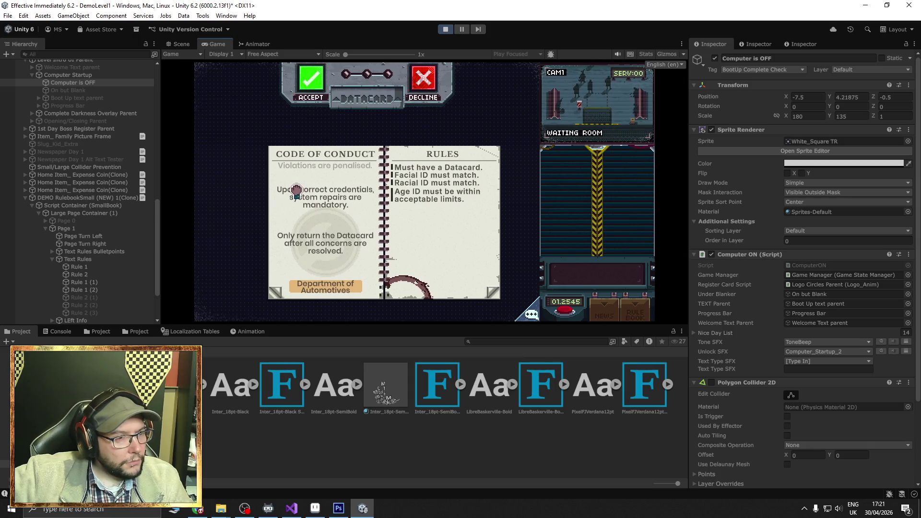
drag(296, 191, 289, 186)
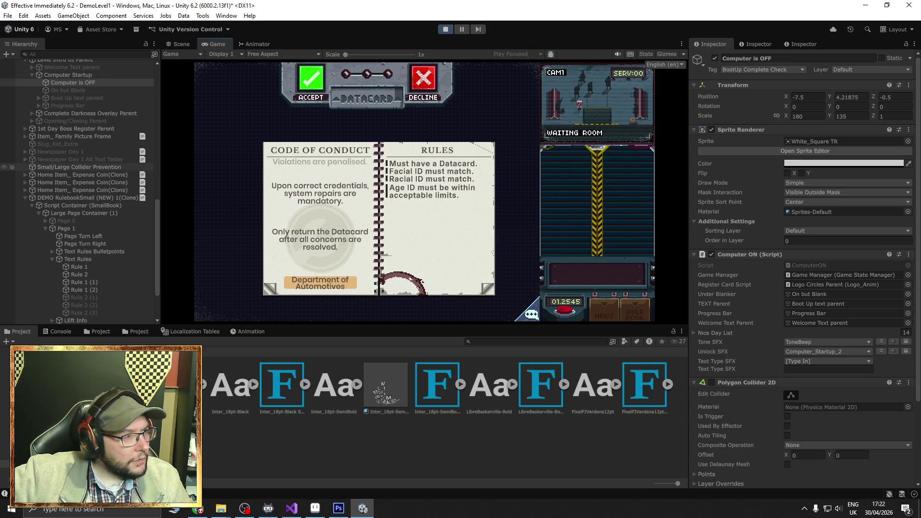
scroll(10, 152, up, 5)
scroll(10, 152, up, 10)
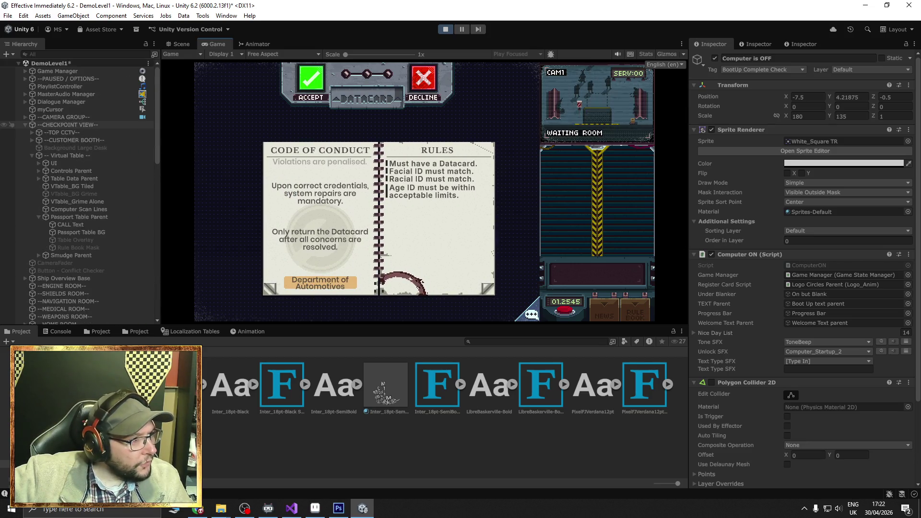
- Expand the camera group and inspect the main camera's settings
click(28, 117)
click(25, 117)
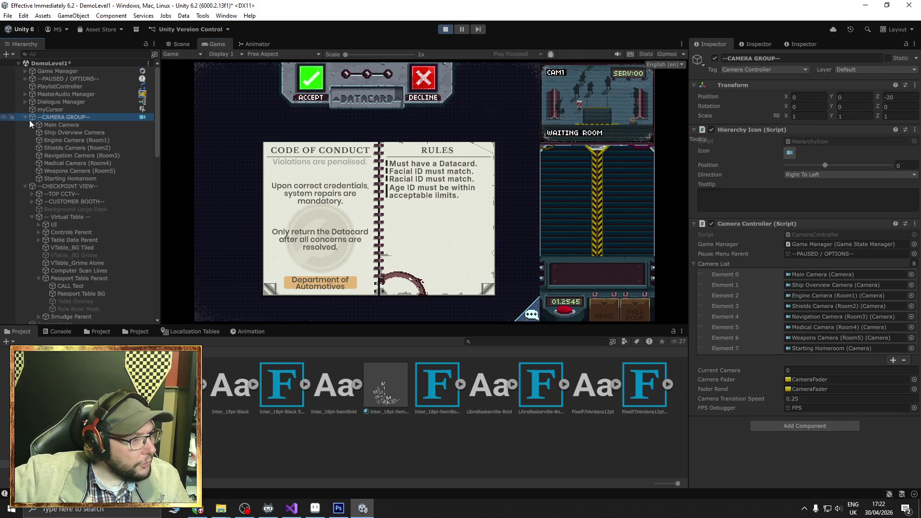
click(53, 125)
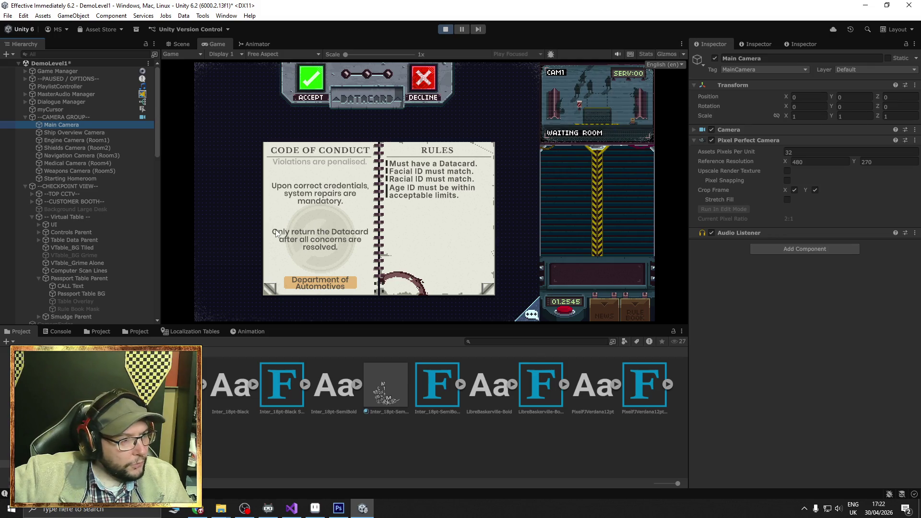
click(184, 45)
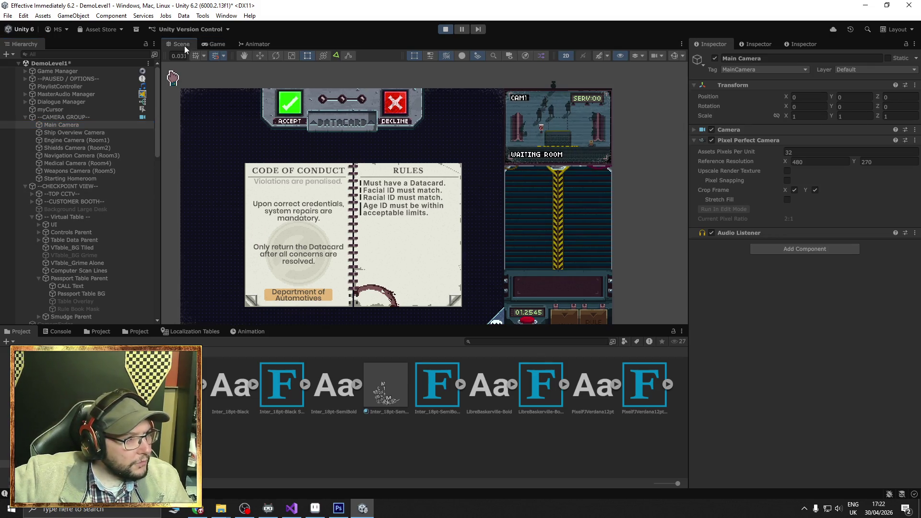
scroll(82, 222, down, 15)
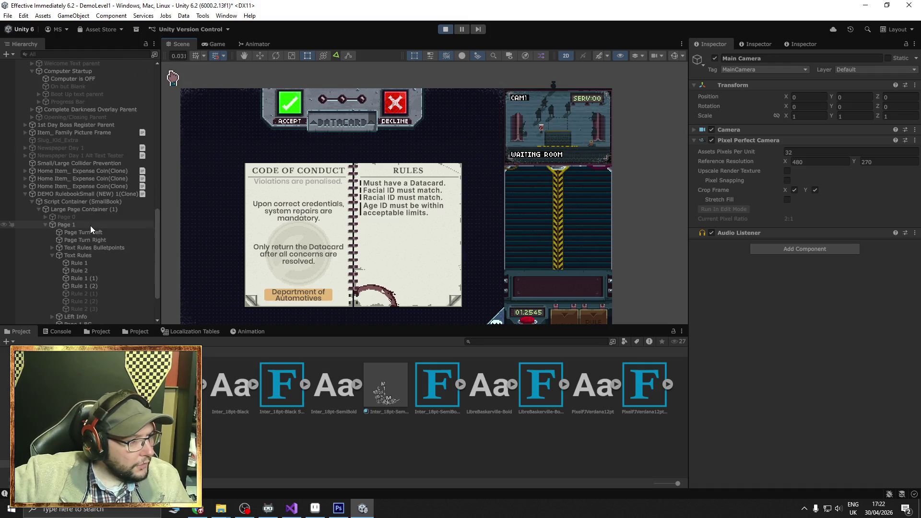
scroll(91, 228, down, 3)
- Inspect the rulebook's page-turn objects, Page 0, page container, script container and root components
click(80, 180)
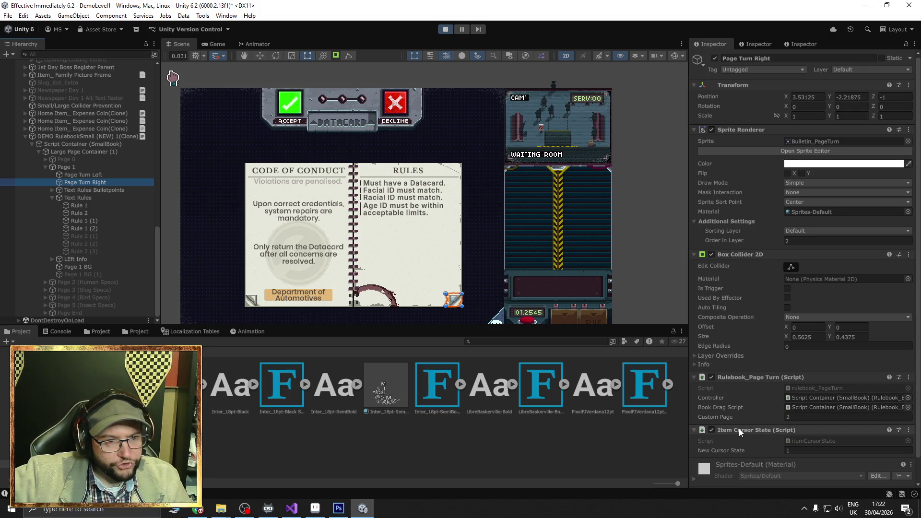
click(68, 175)
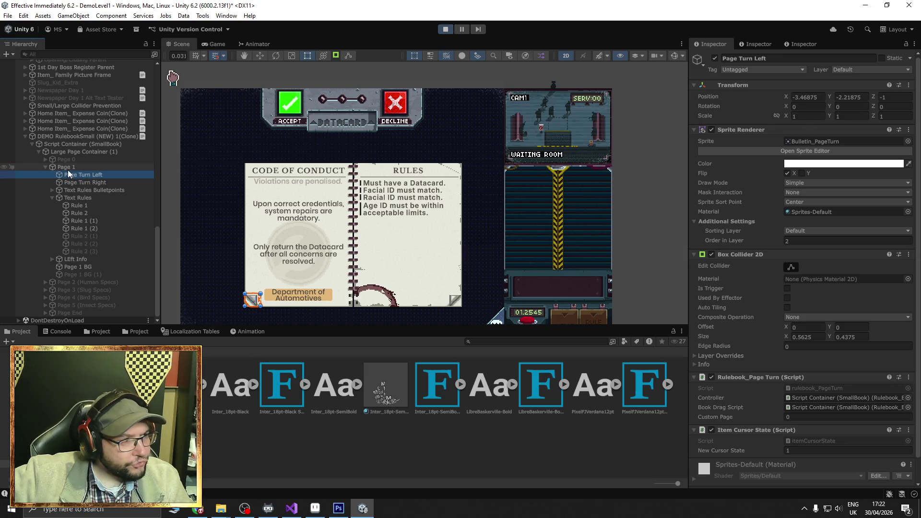
click(71, 161)
click(50, 152)
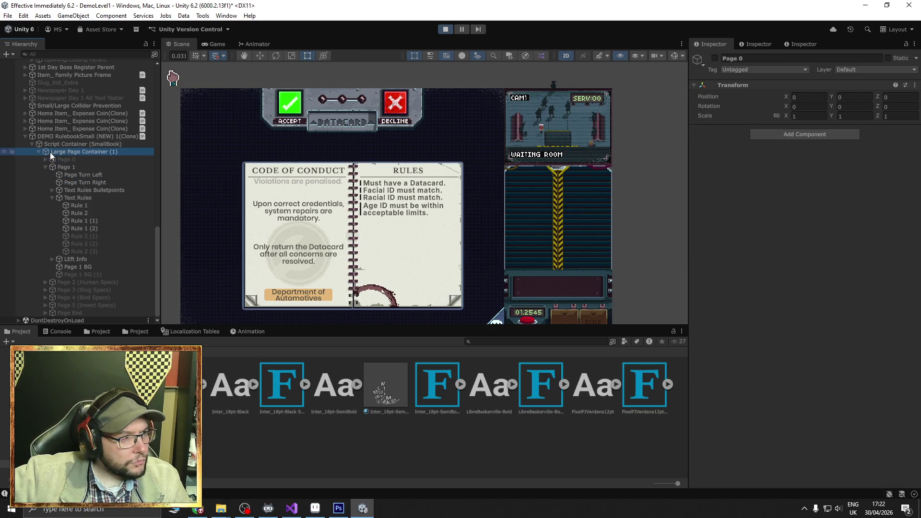
click(65, 144)
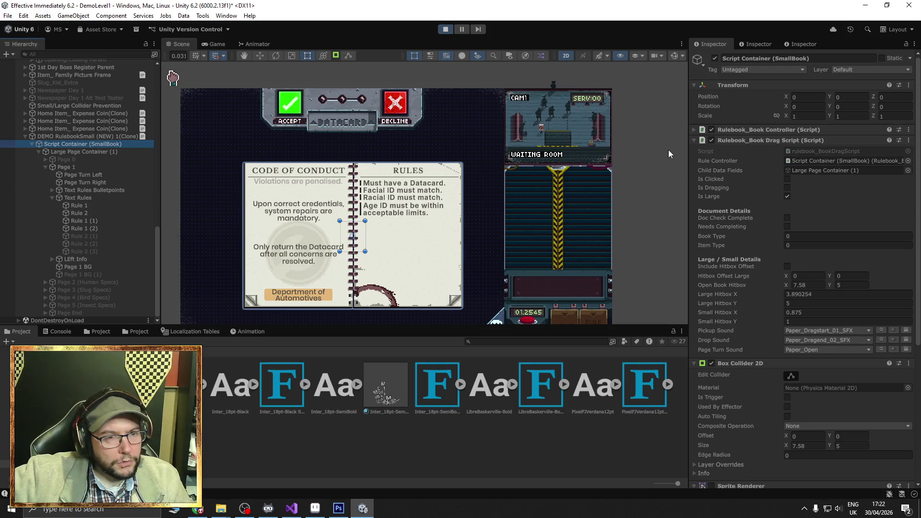
click(694, 140)
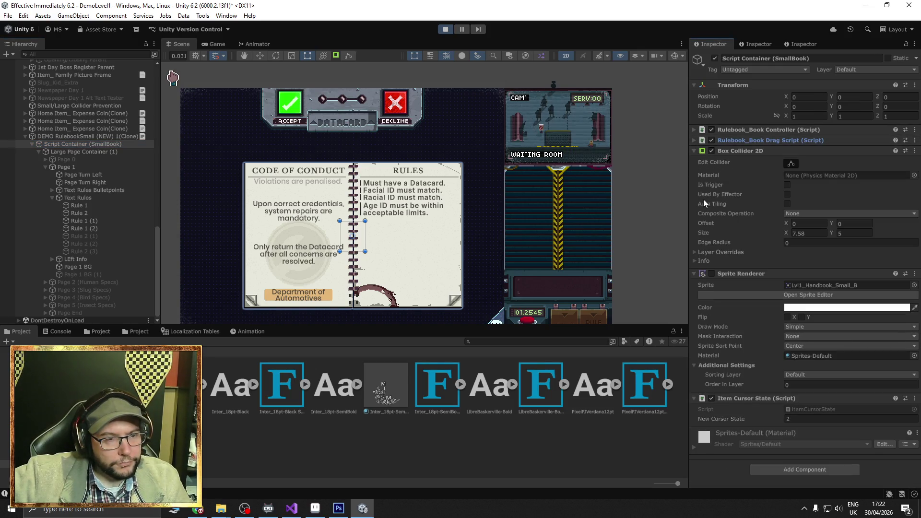
click(693, 151)
click(692, 129)
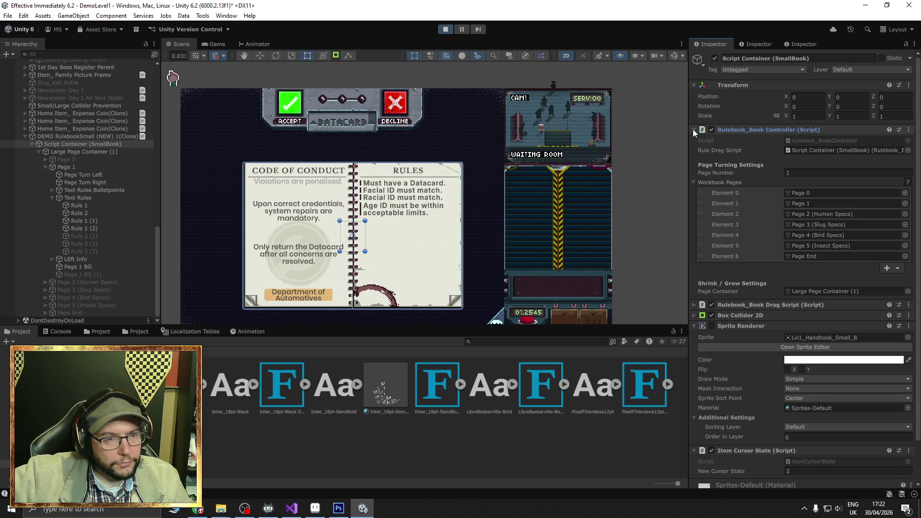
click(693, 129)
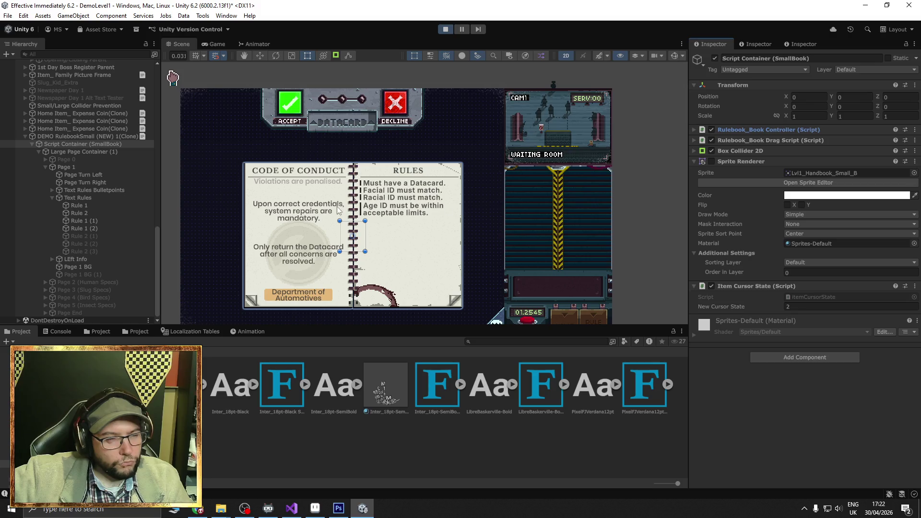
click(62, 138)
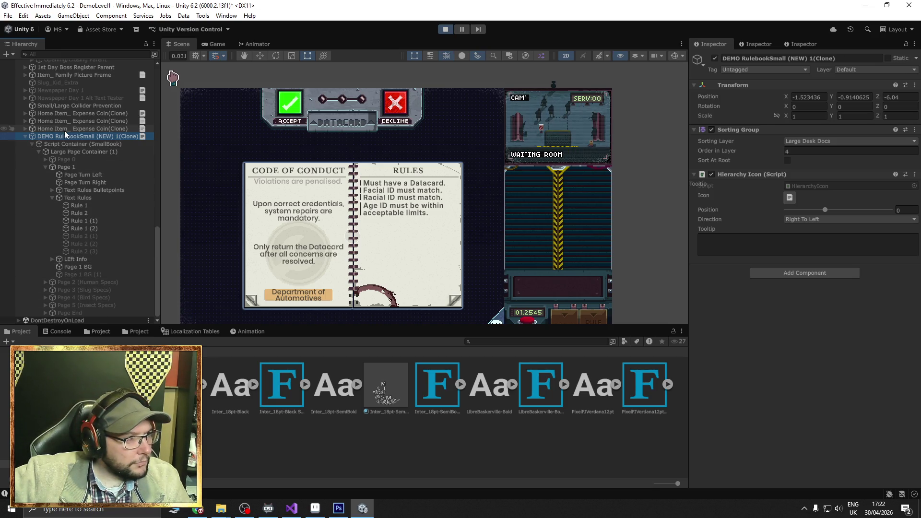
- Move Page 1 BG, undo it back to 0, 0, and show the running game
click(346, 235)
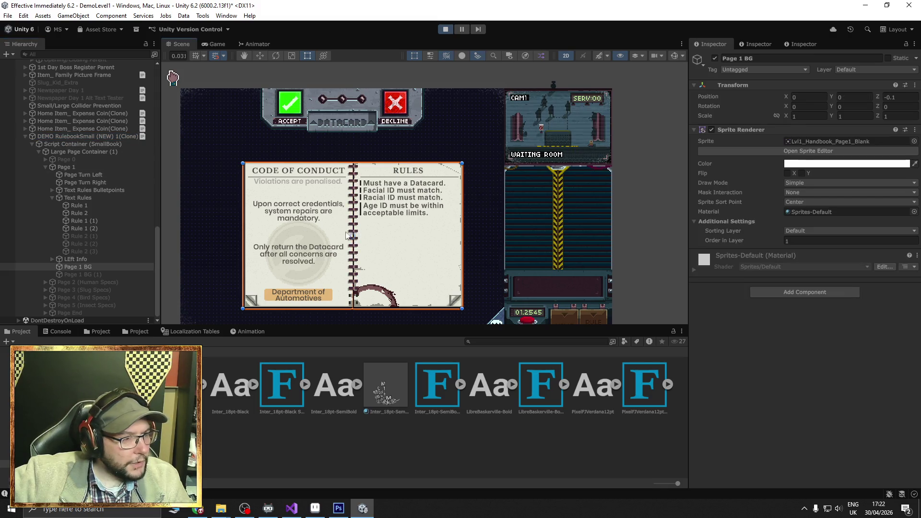
mouse_move(346, 235)
mouse_down()
mouse_move(367, 207)
mouse_move(355, 209)
mouse_move(367, 207)
mouse_up()
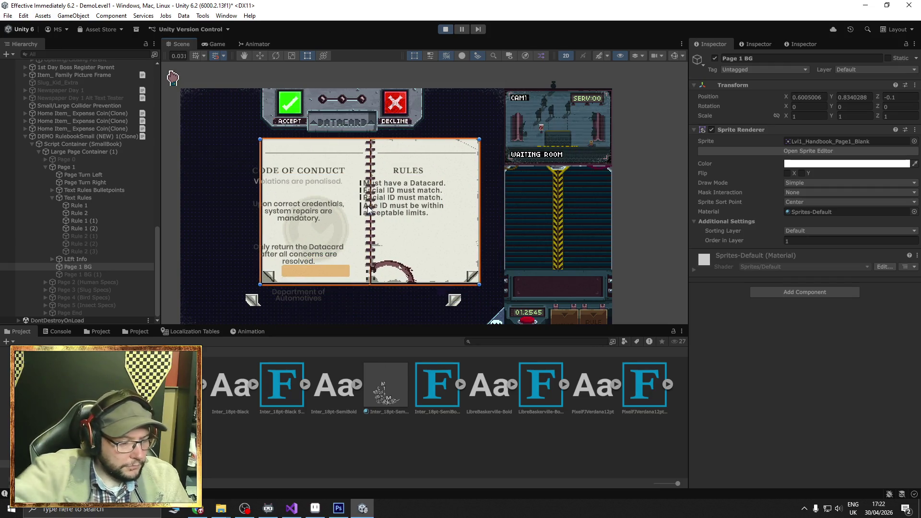
key(ctrl+z)
key(ctrl+z)
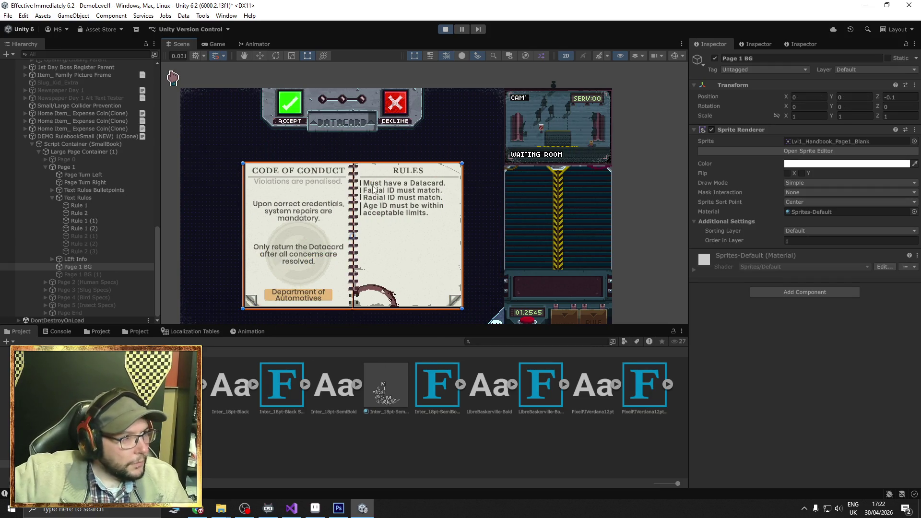
click(216, 44)
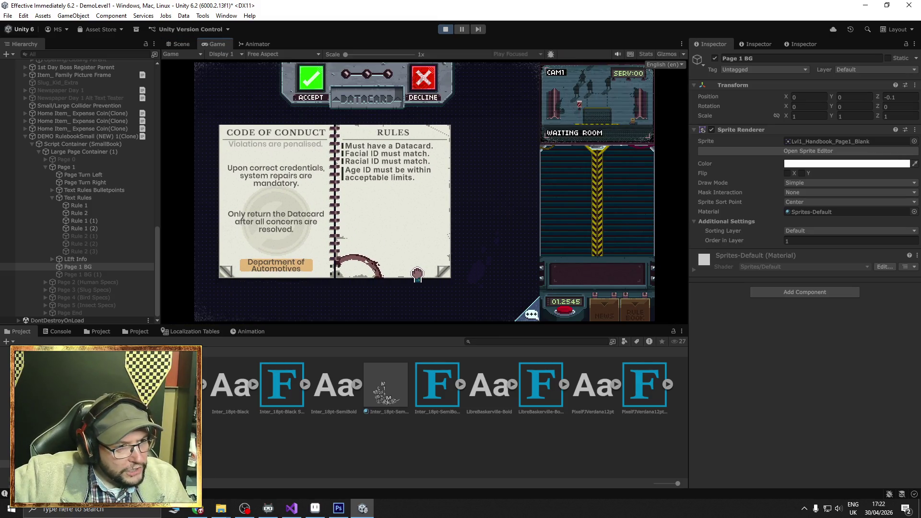
- Drag the rulebook right across the game screen, then stop play mode
drag(417, 274, 441, 269)
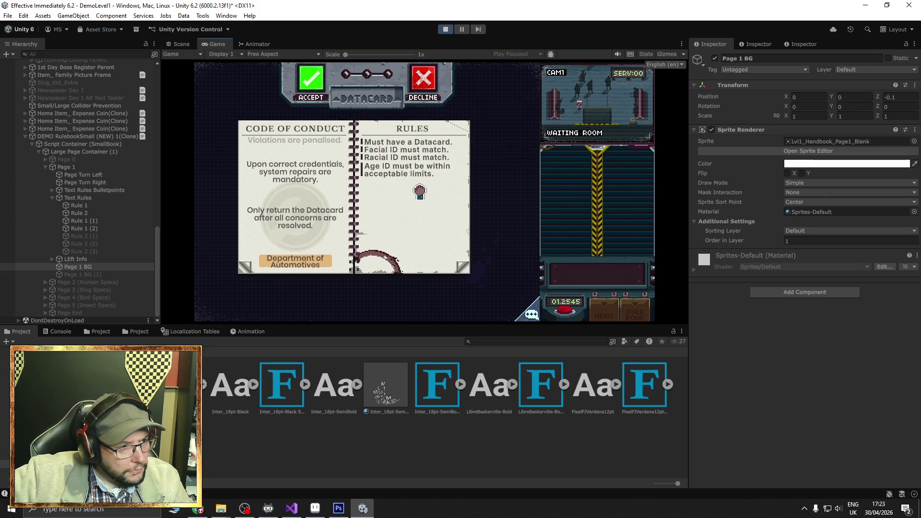
drag(420, 192, 454, 199)
click(444, 28)
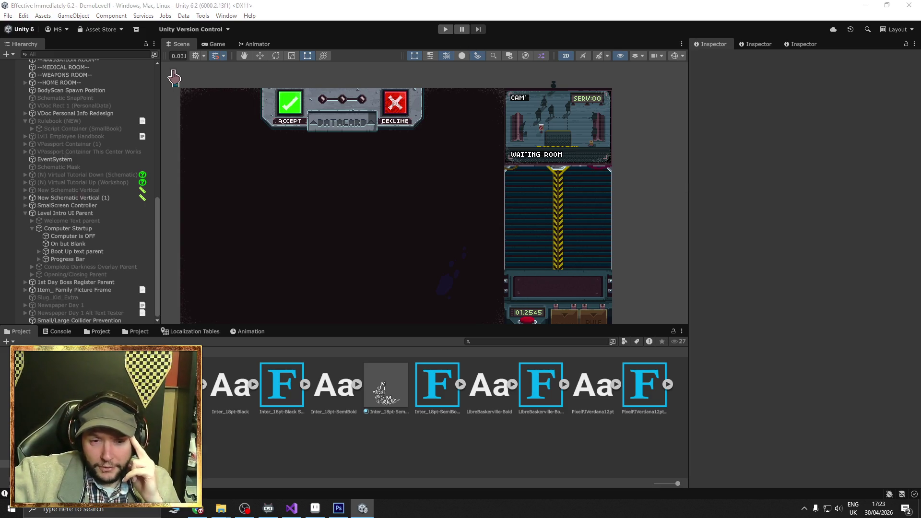
- Check the Lvl1_Handbook sprite in Aseprite, return to Unity, then minimize Photoshop
key(alt+Tab)
key(alt+Tab)
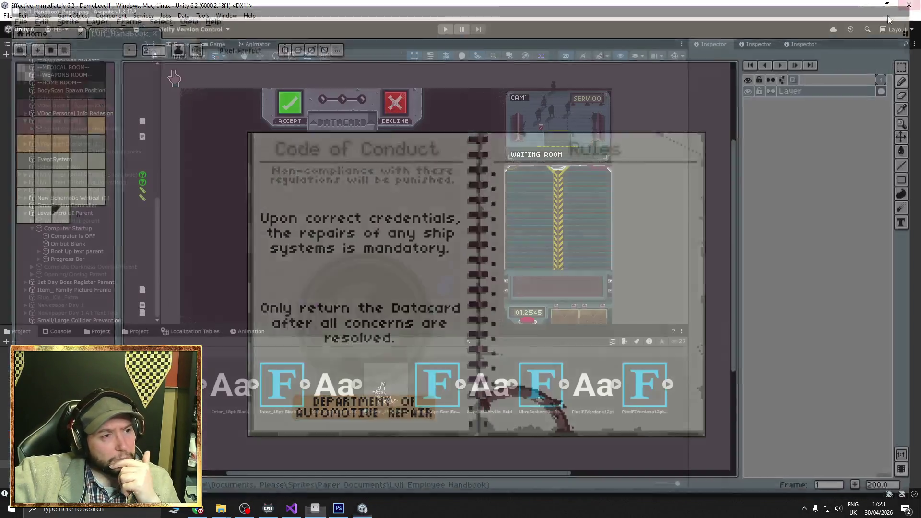
key(alt+Tab)
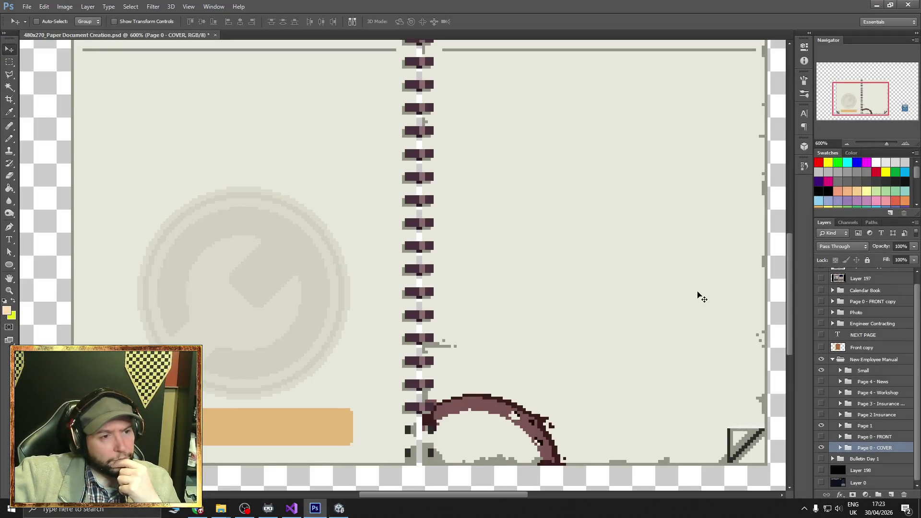
click(876, 6)
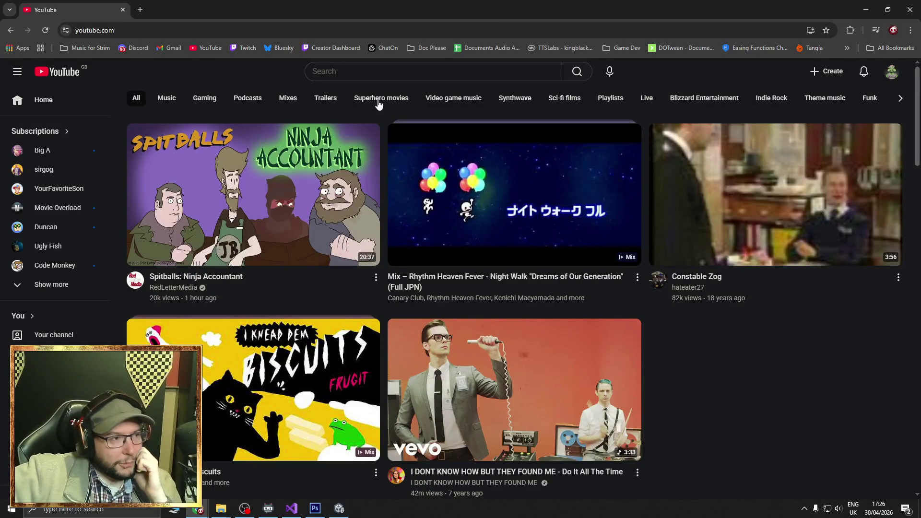
mouse_move(309, 244)
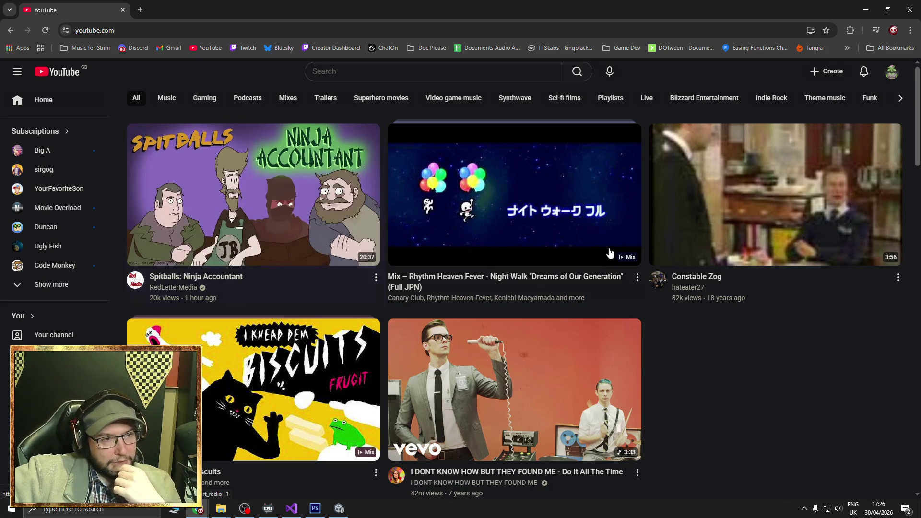
mouse_move(504, 213)
mouse_move(803, 210)
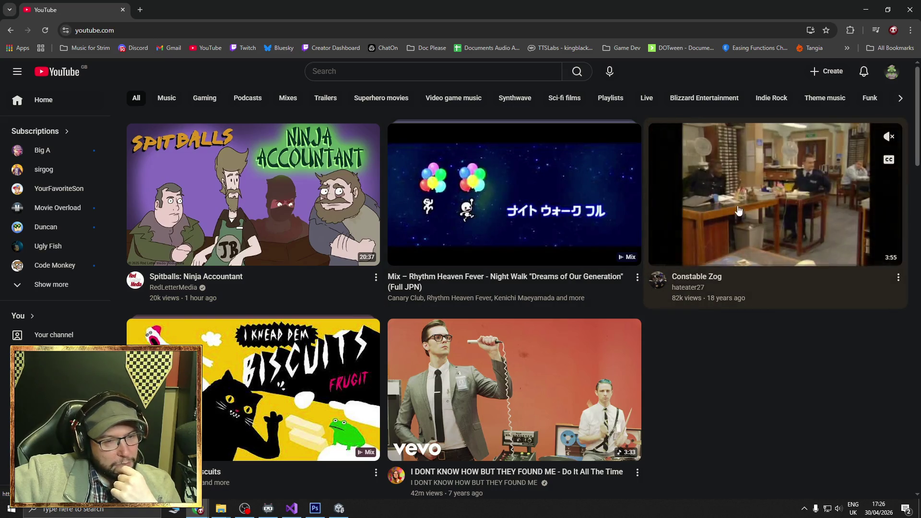
scroll(800, 269, down, 2)
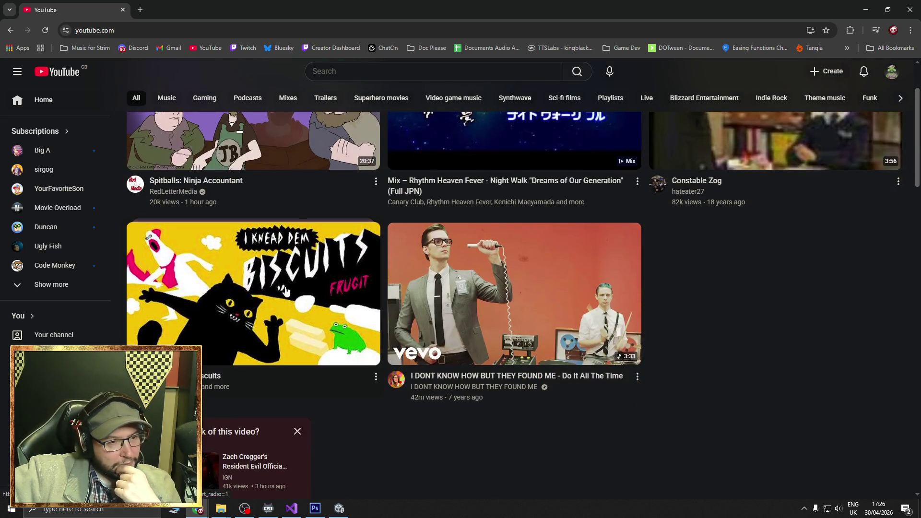
mouse_move(289, 290)
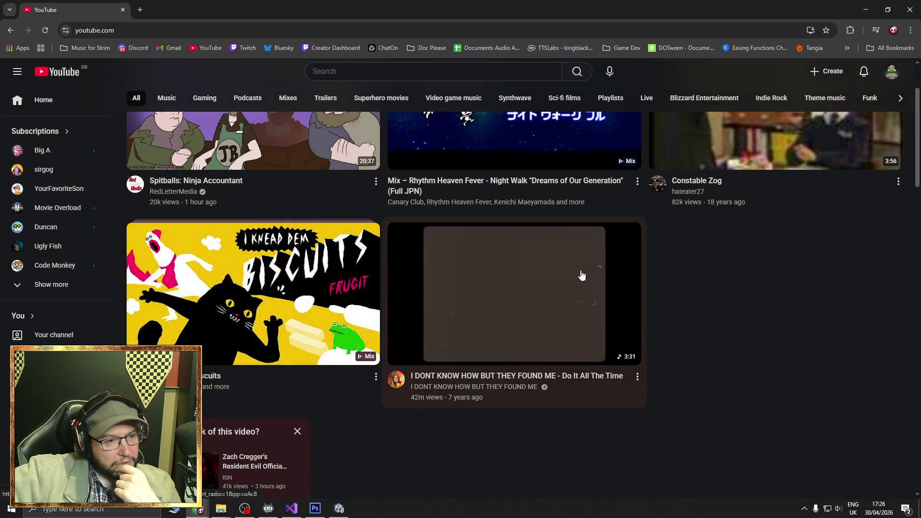
scroll(693, 299, down, 5)
scroll(692, 295, down, 2)
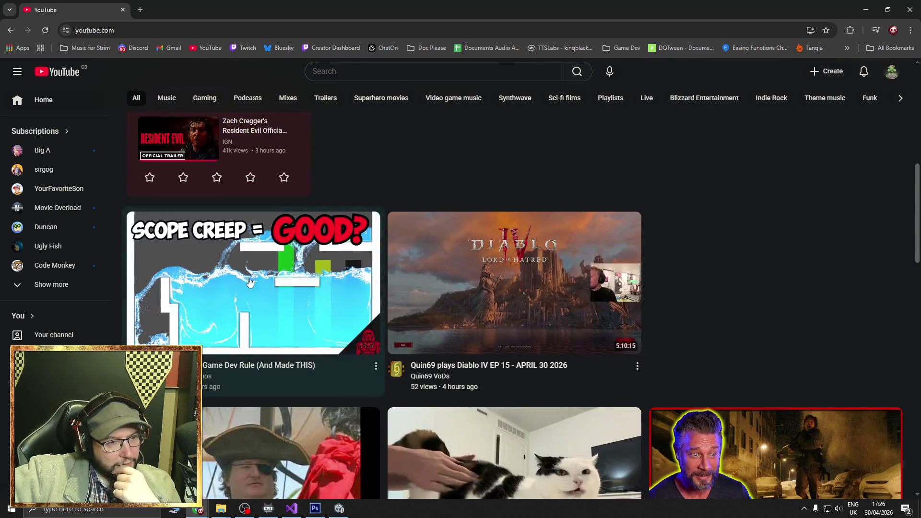
scroll(500, 206, down, 3)
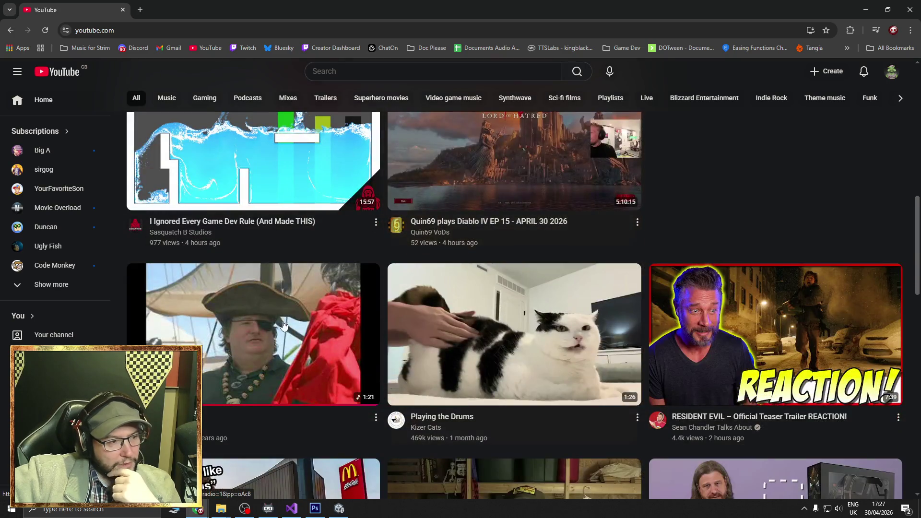
- Open the pirate-thumbnail 'Stop a Gaben' video on YouTube and scroll through its page
click(371, 334)
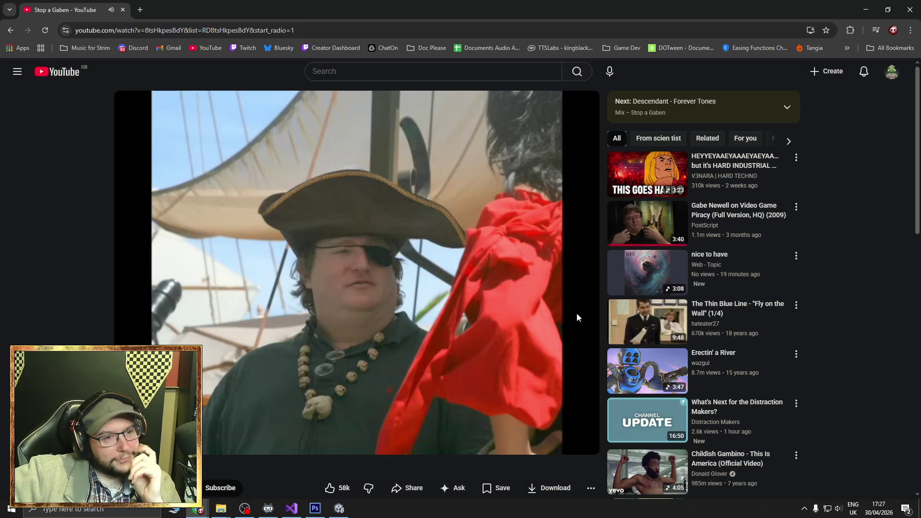
scroll(471, 311, down, 1)
scroll(471, 308, down, 4)
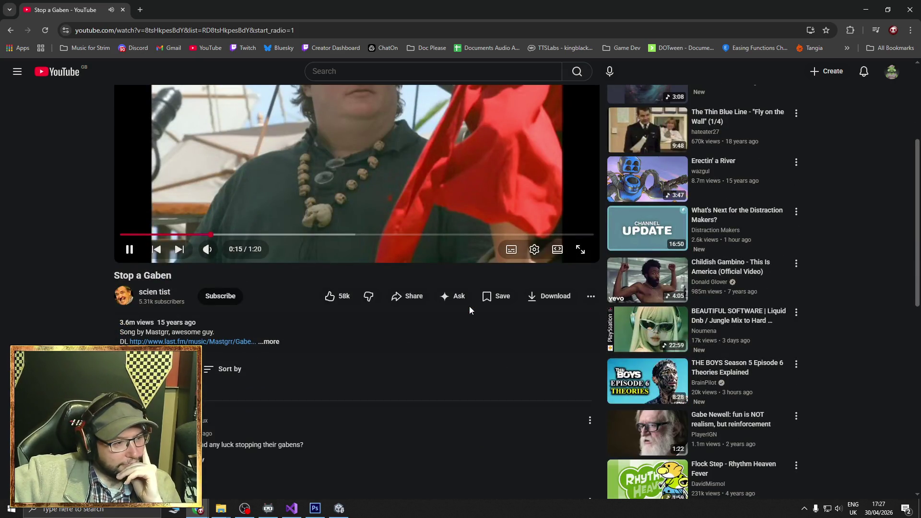
scroll(470, 309, down, 1)
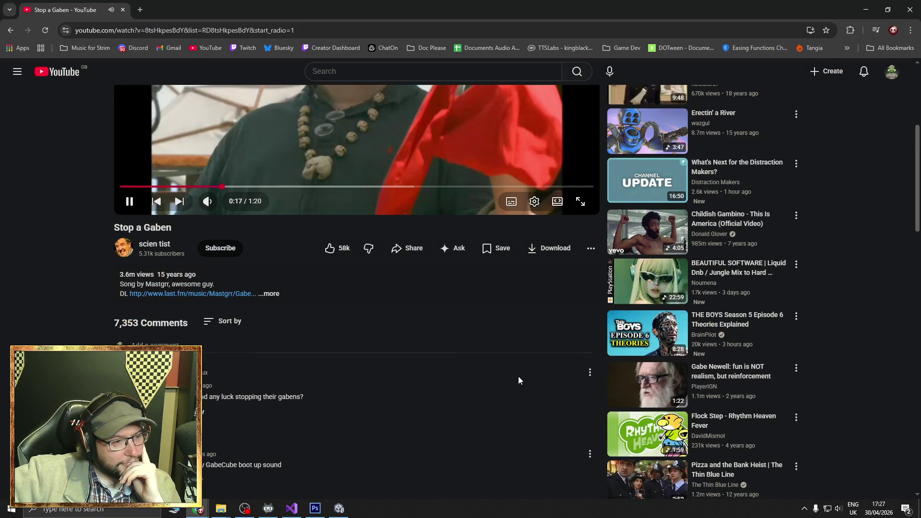
scroll(520, 383, down, 3)
scroll(507, 383, up, 3)
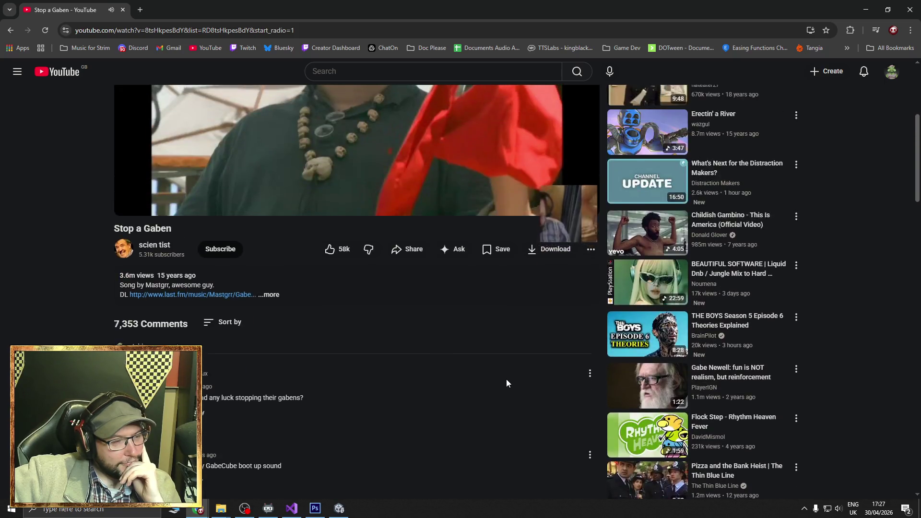
scroll(505, 379, up, 5)
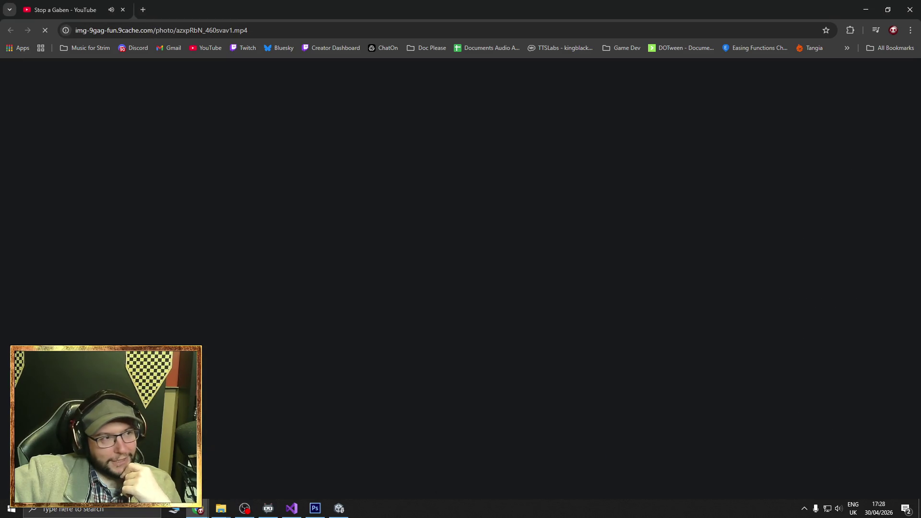
- Close the YouTube tab, rewind the 9gag clip to 0:00, play it, then replay it after it ends
click(123, 10)
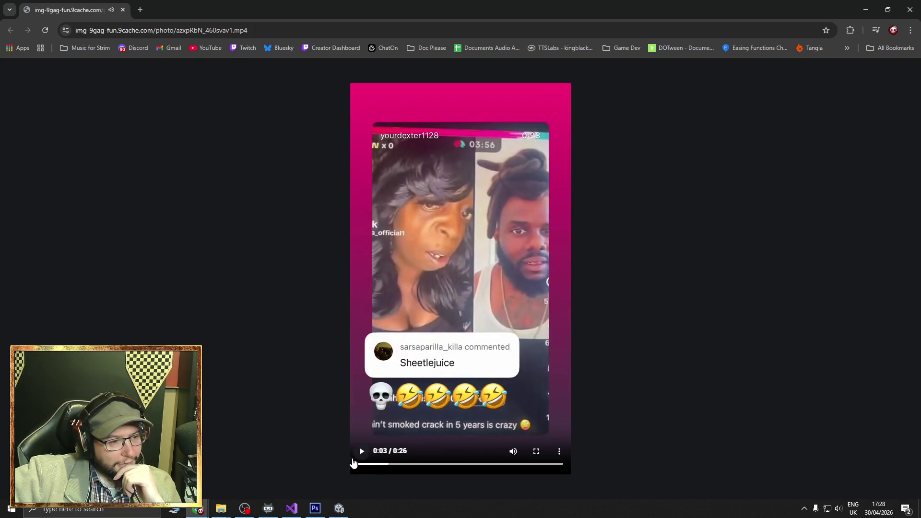
click(361, 455)
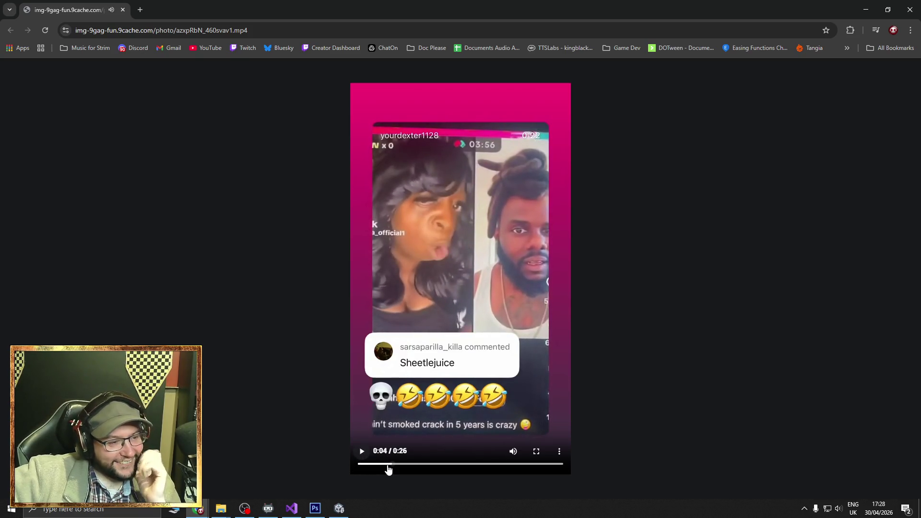
drag(392, 468, 349, 466)
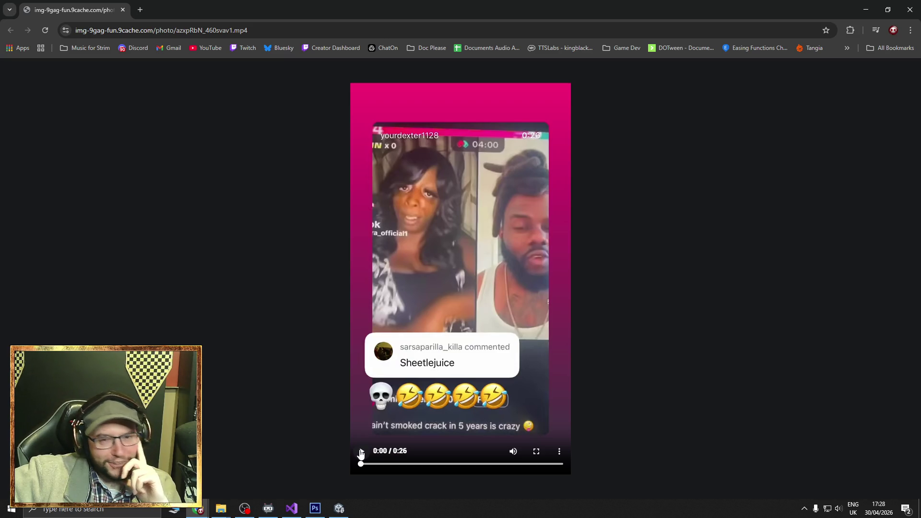
click(361, 452)
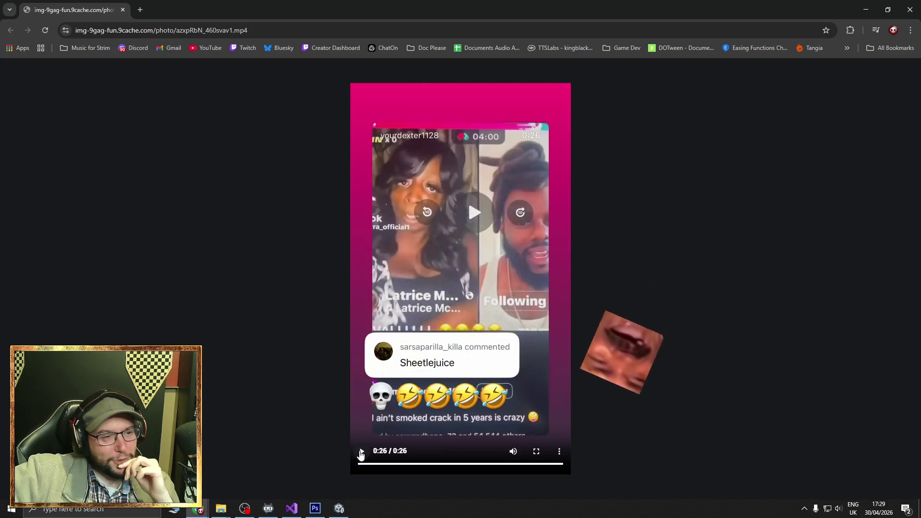
click(363, 453)
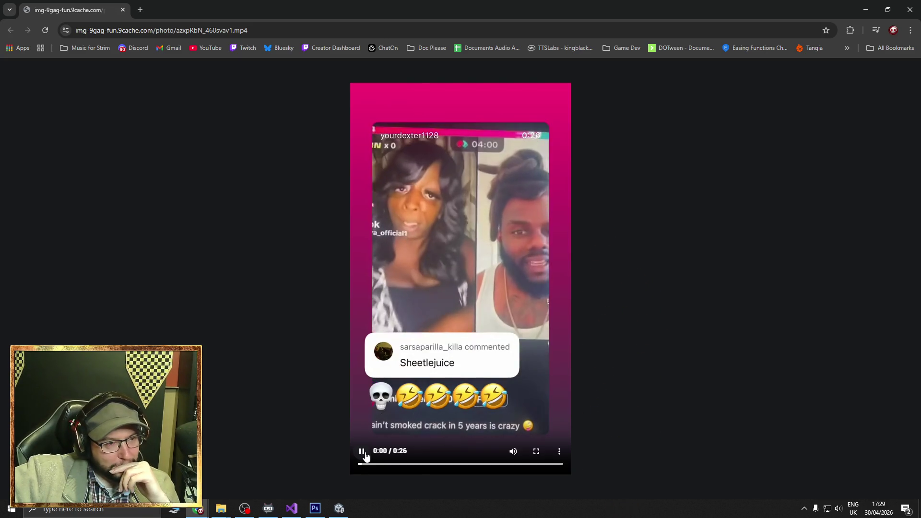